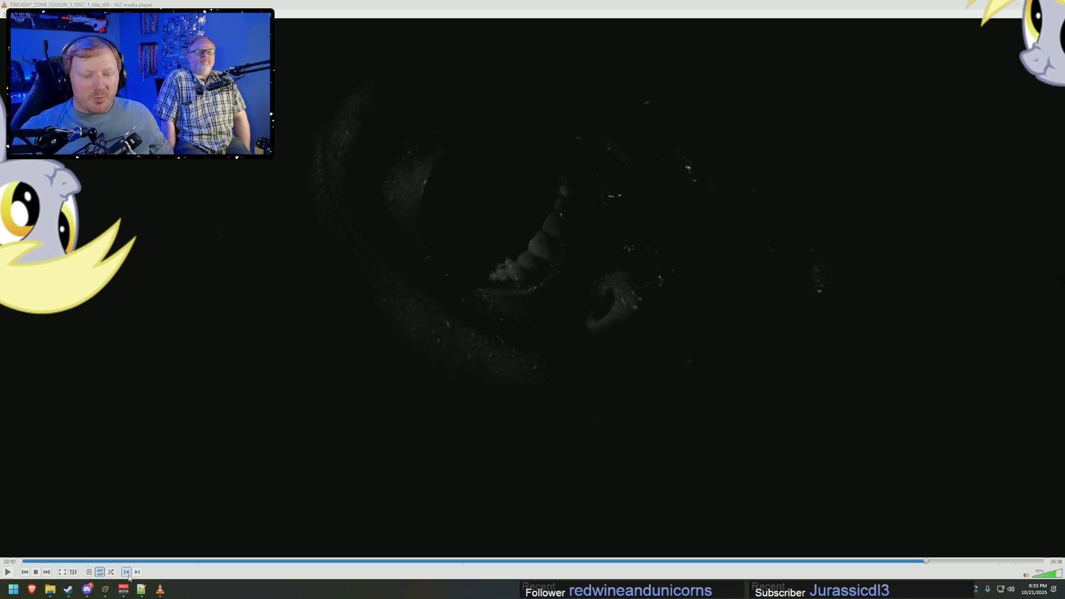
Bring up Task Manager over the paused VLC episode with Ctrl+Shift+Esc.
key(ctrl+shift+Escape)
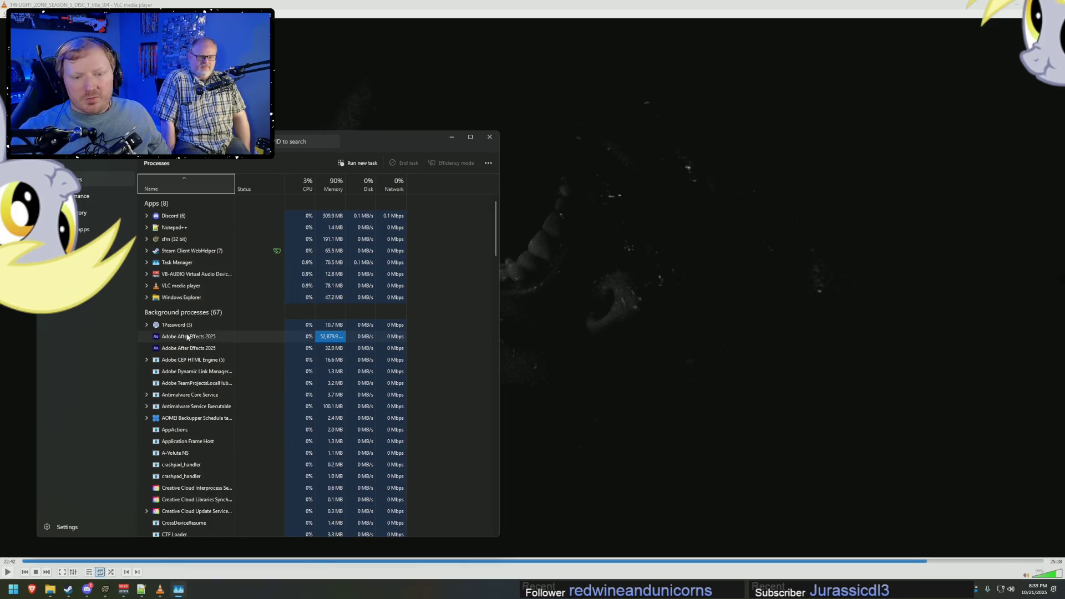
End the duplicate After Effects and Adobe CEP HTML Engine background processes from the Processes list.
right_click(191, 348)
click(209, 356)
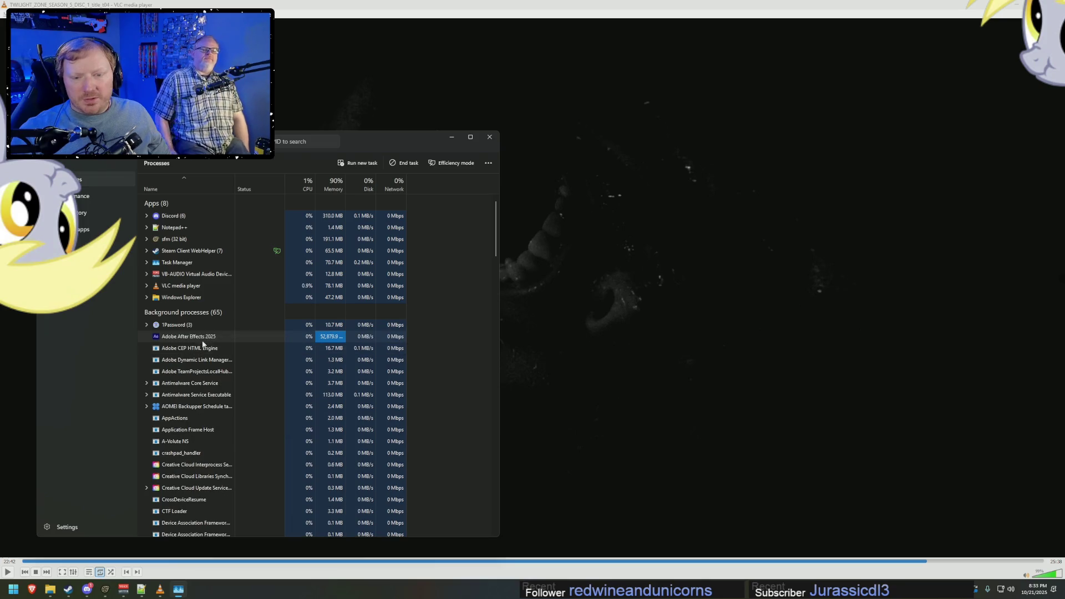
right_click(206, 343)
click(226, 346)
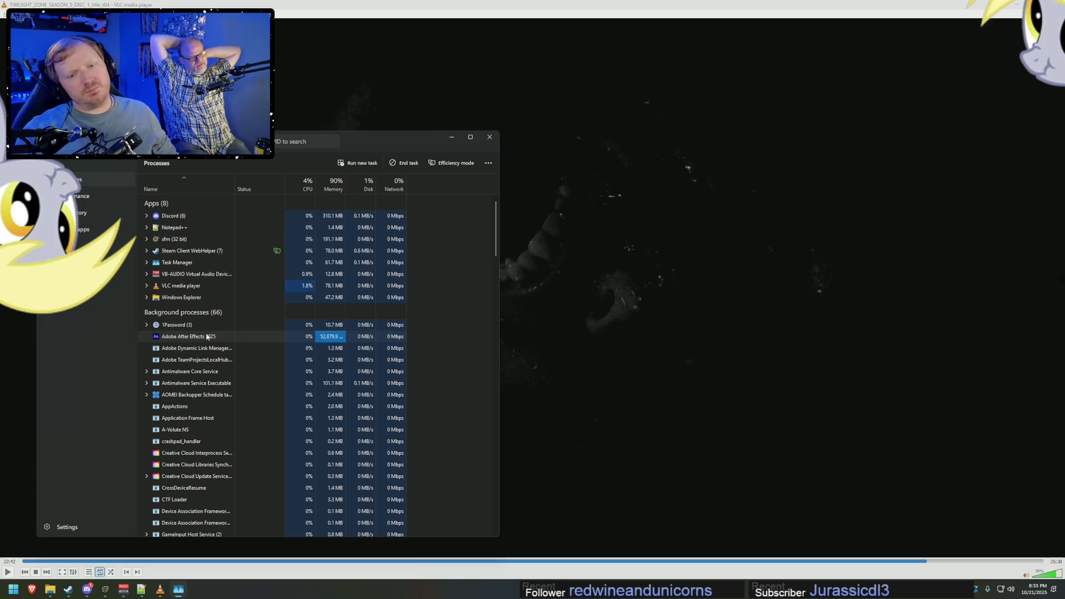
click(81, 199)
click(100, 181)
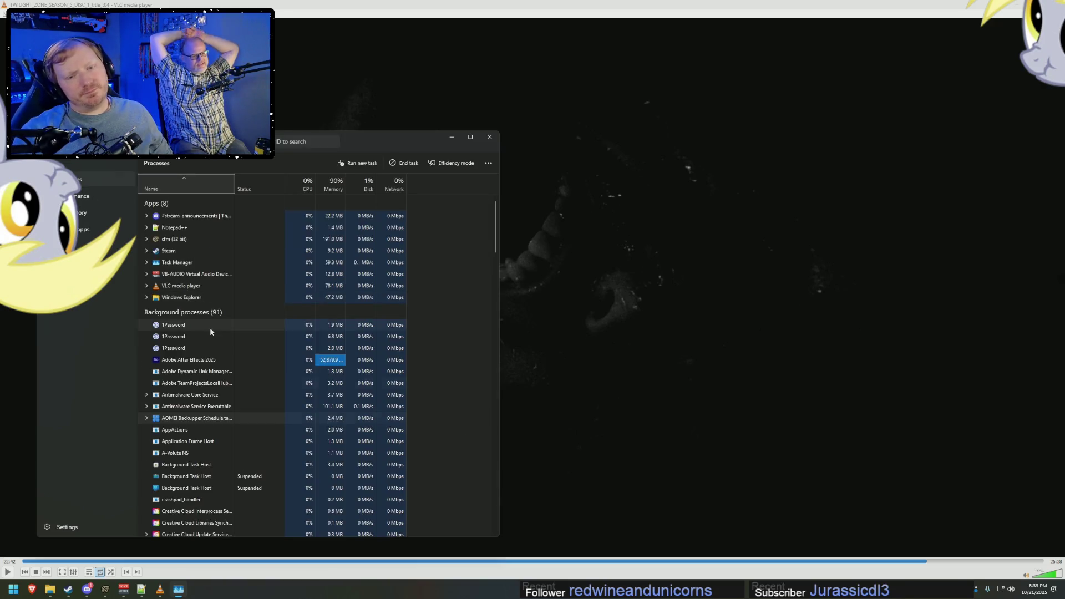
right_click(169, 338)
click(196, 346)
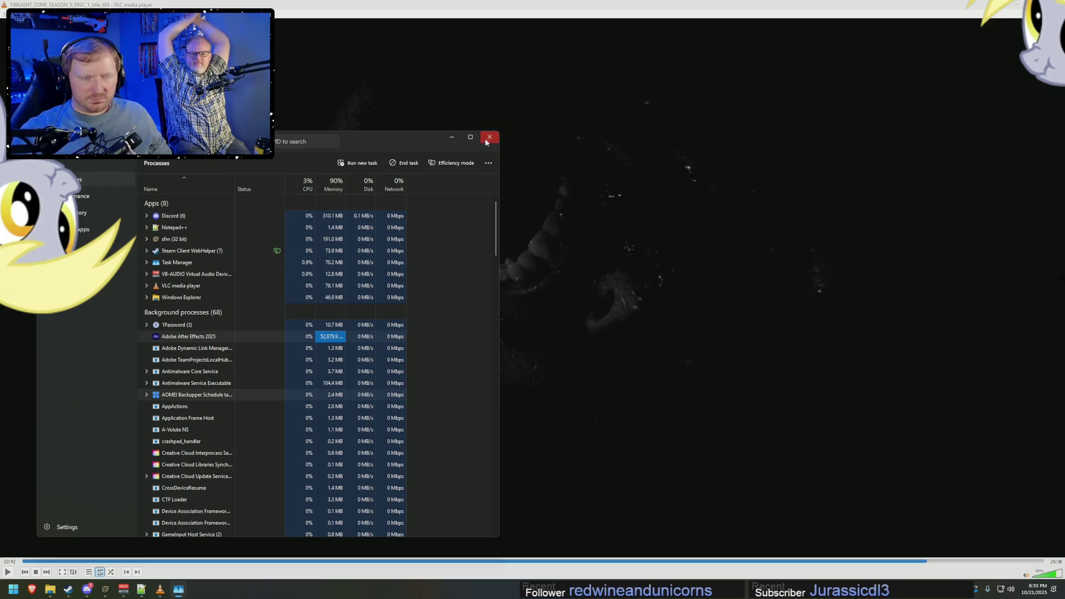
Try ending AfterFX.exe from Details, dismiss the access-denied error, and close Task Manager.
click(47, 246)
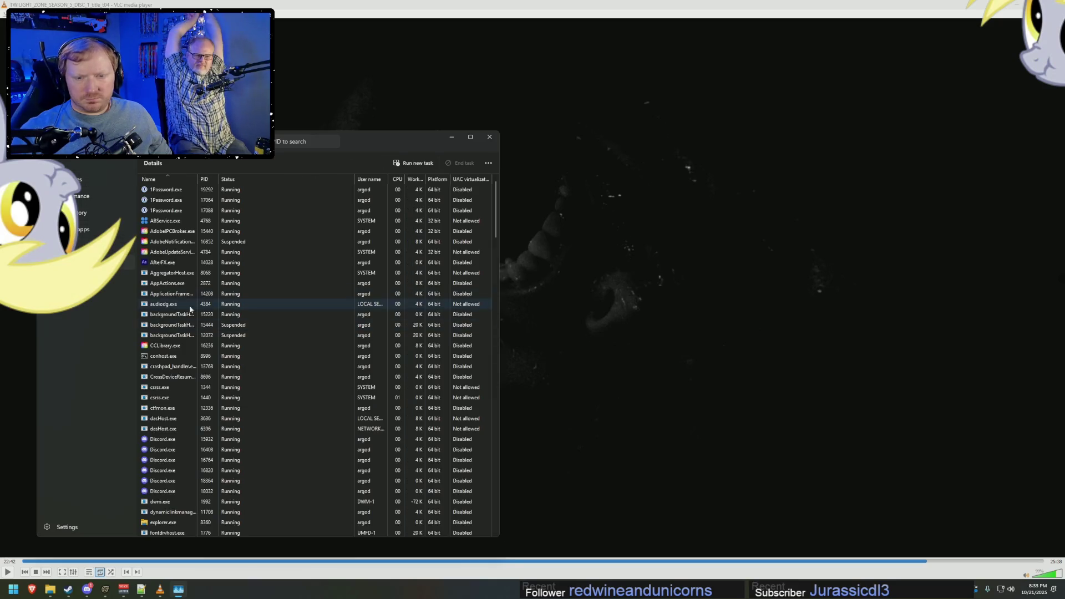
right_click(166, 262)
click(179, 271)
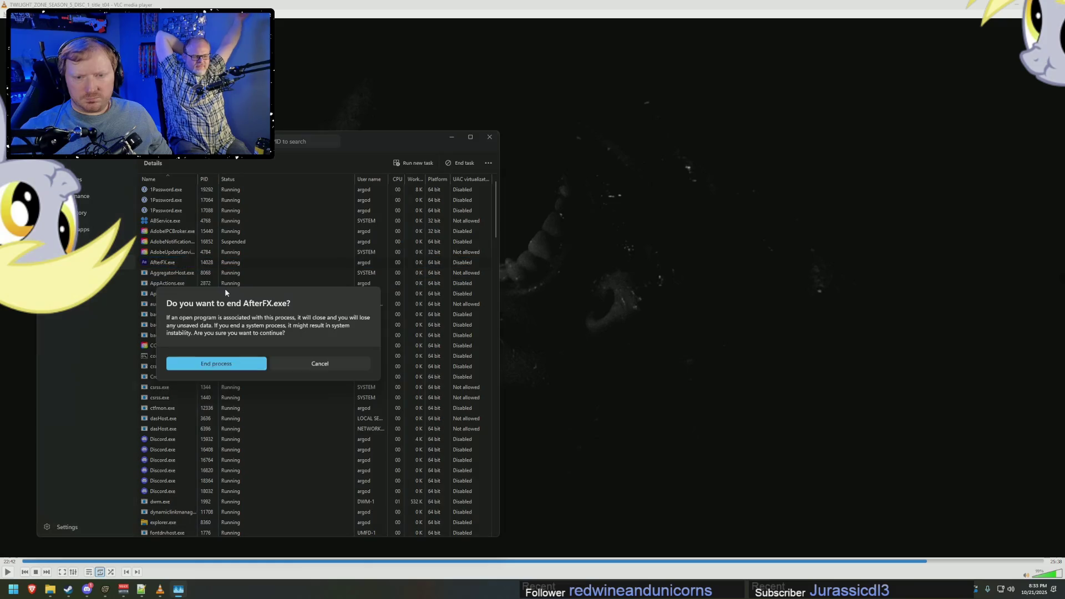
click(226, 364)
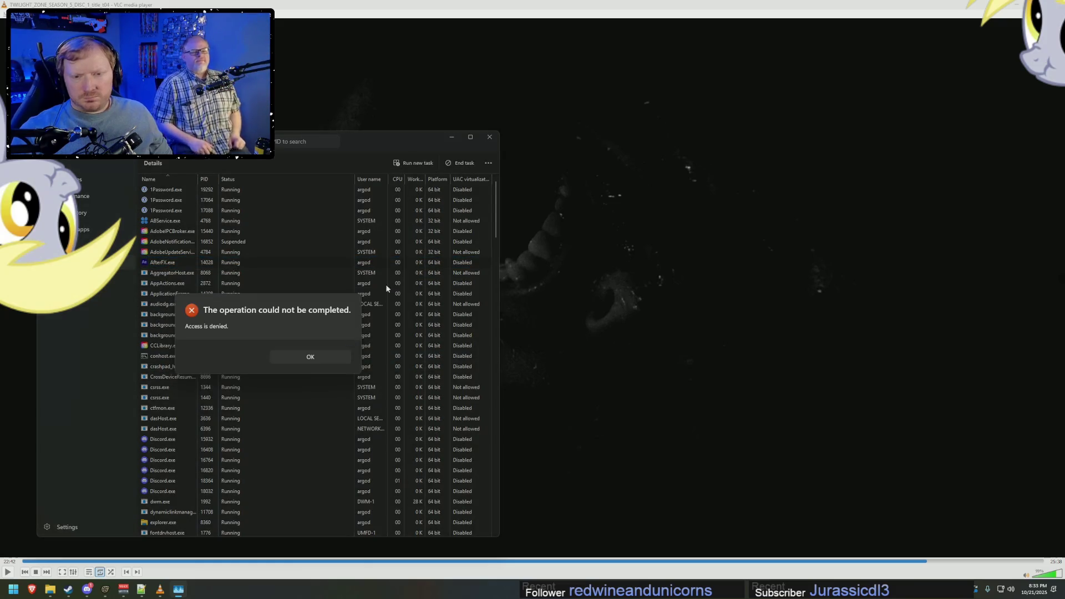
click(300, 360)
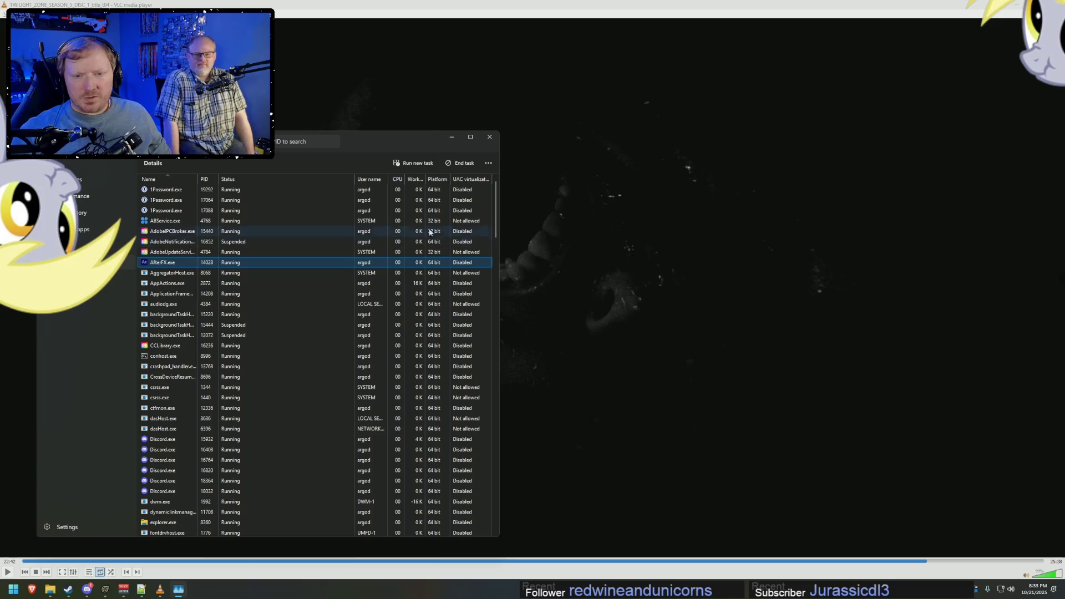
click(490, 137)
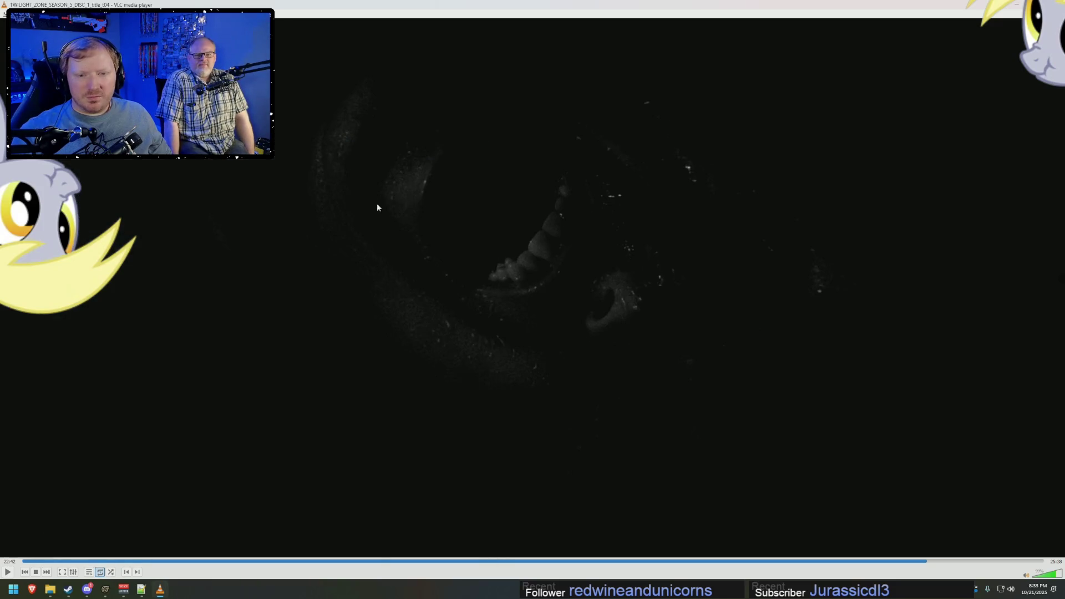
Launch Adobe After Effects 2025 from the pinned Start menu apps.
key(super)
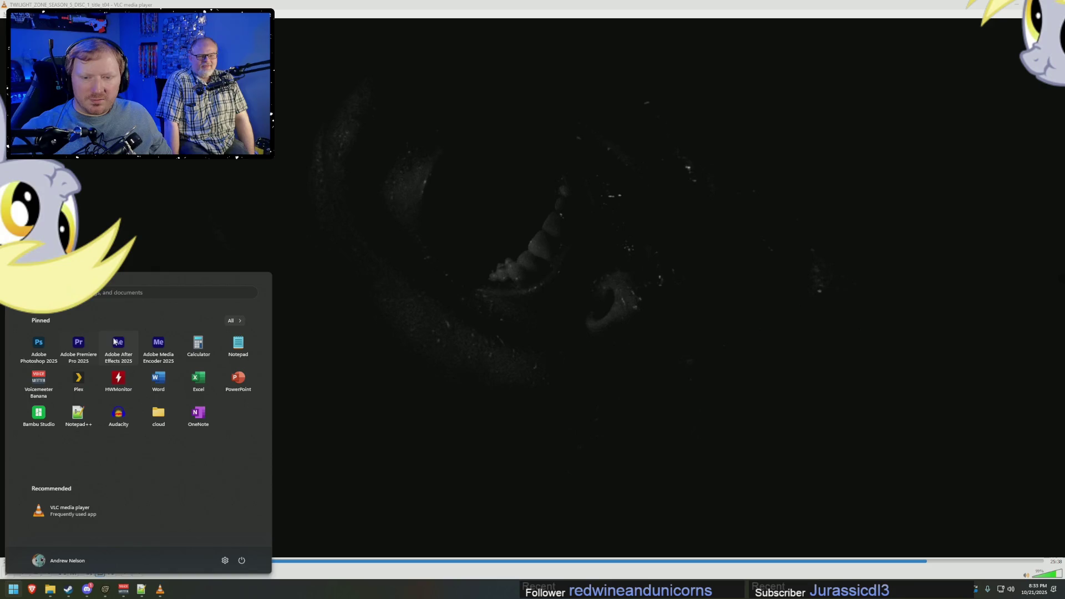
click(116, 342)
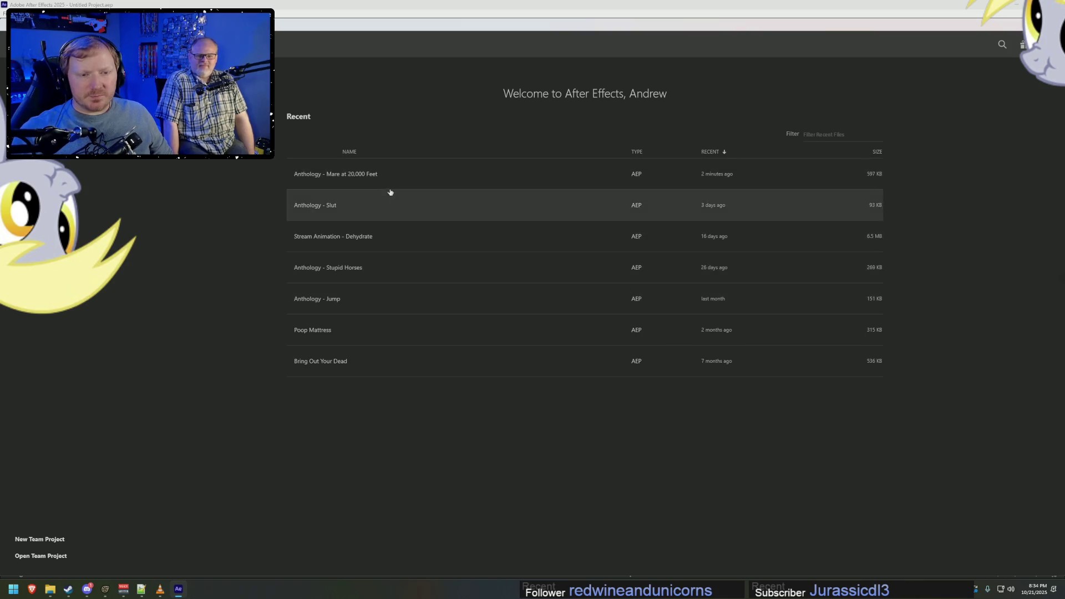
Load the Anthology - Mare at 20,000 Feet project and preview from about 20 seconds.
click(487, 170)
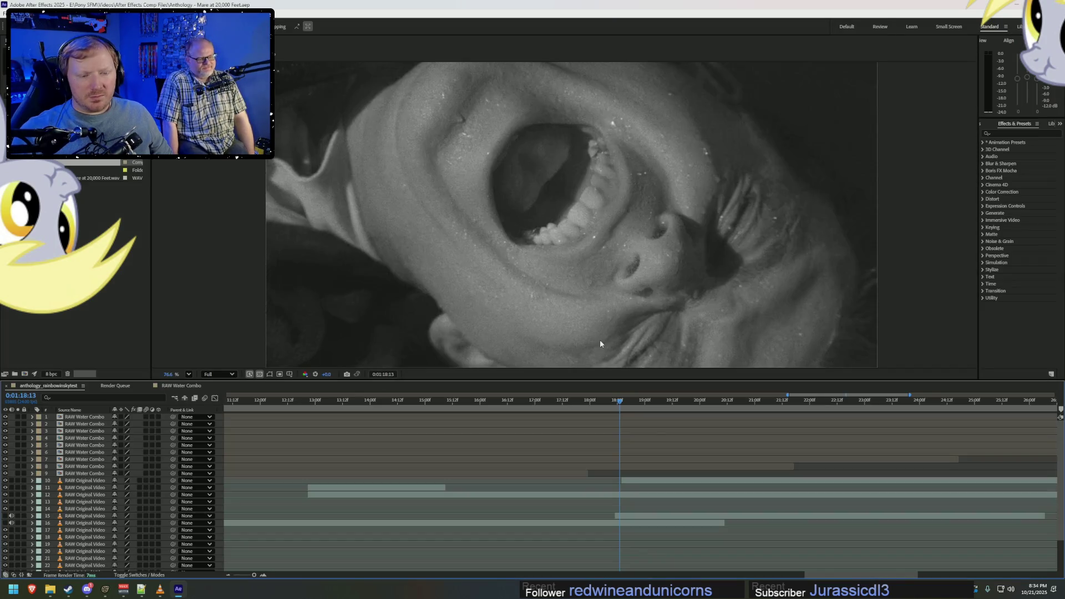
drag(623, 404, 784, 403)
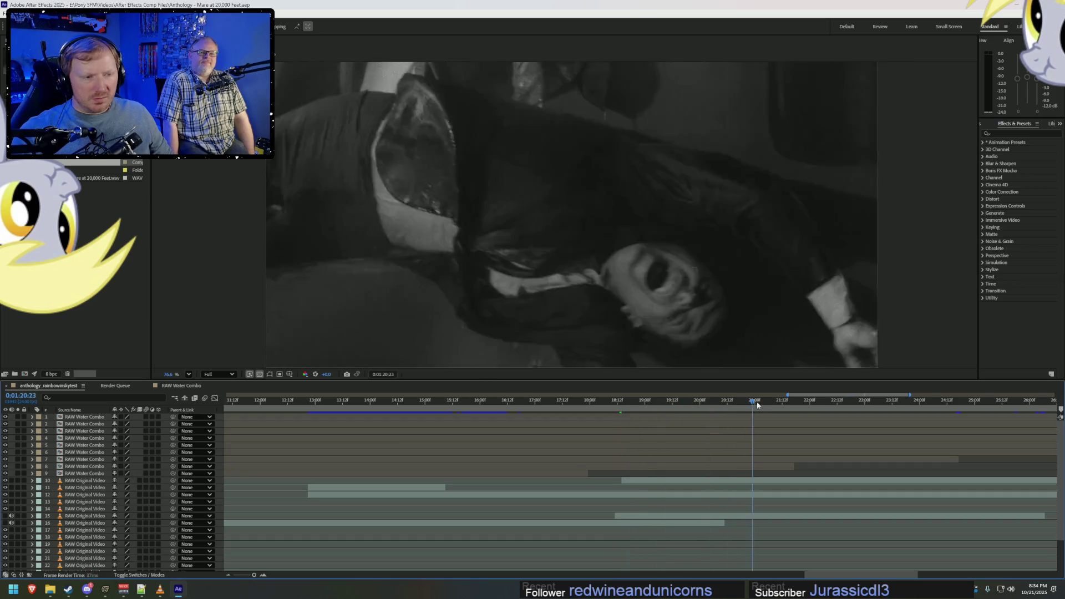
click(724, 401)
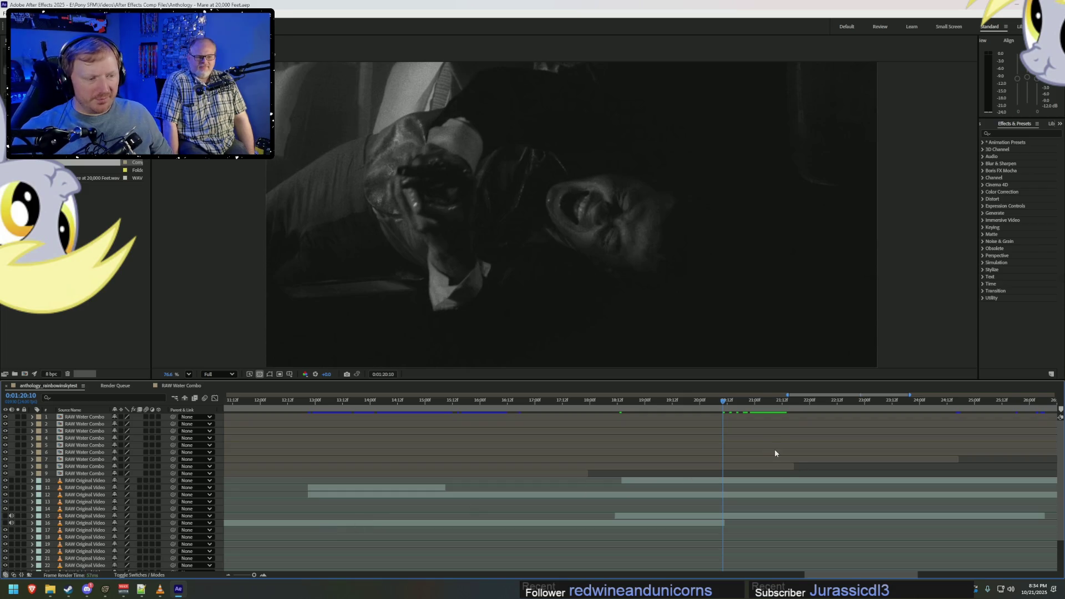
key(space)
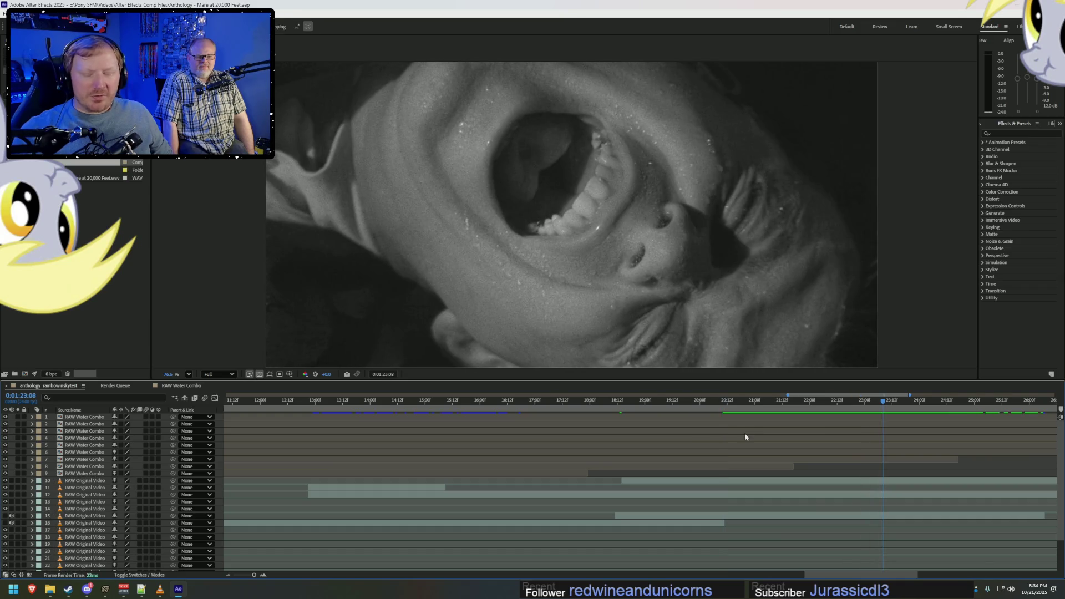
Pause the episode in VLC and return to After Effects.
click(160, 589)
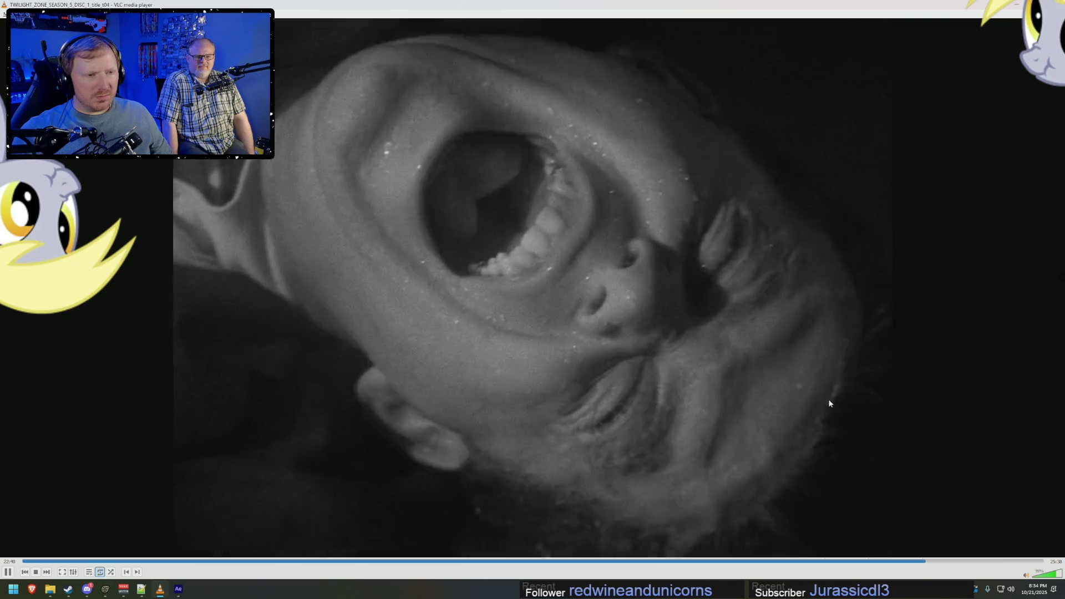
key(space)
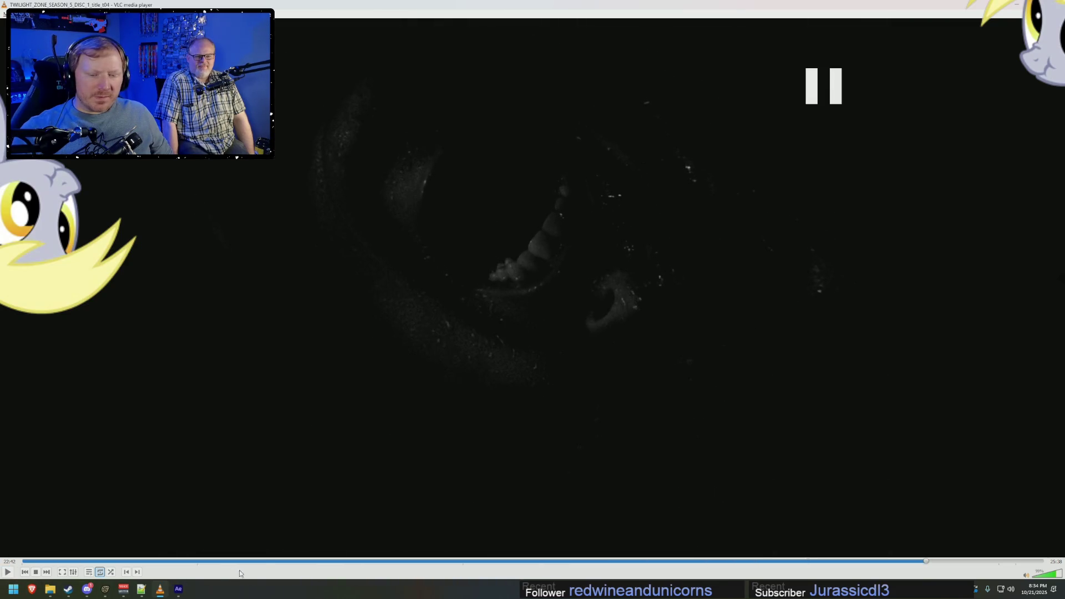
key(alt+Tab)
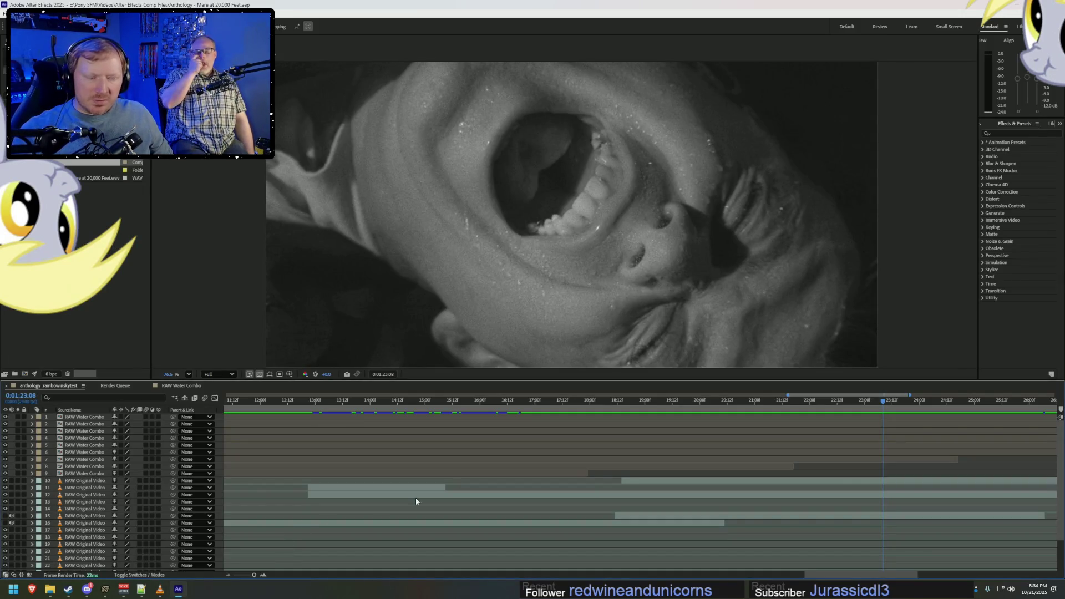
Enlarge the timeline, select layer 16 RAW Original Video, step back to a darker frame, then go to VLC.
drag(708, 381, 708, 286)
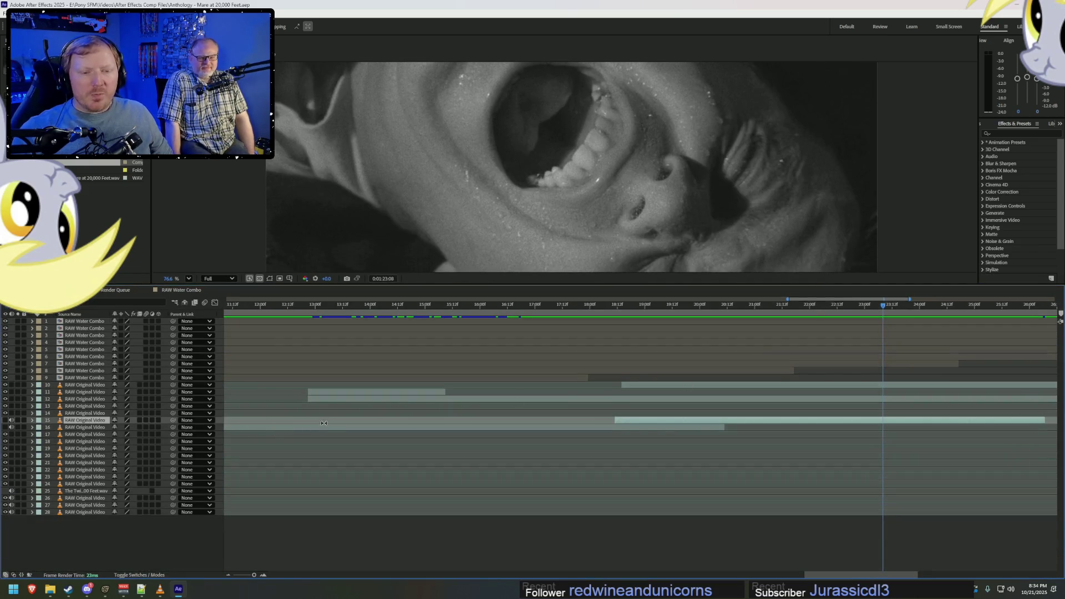
click(83, 427)
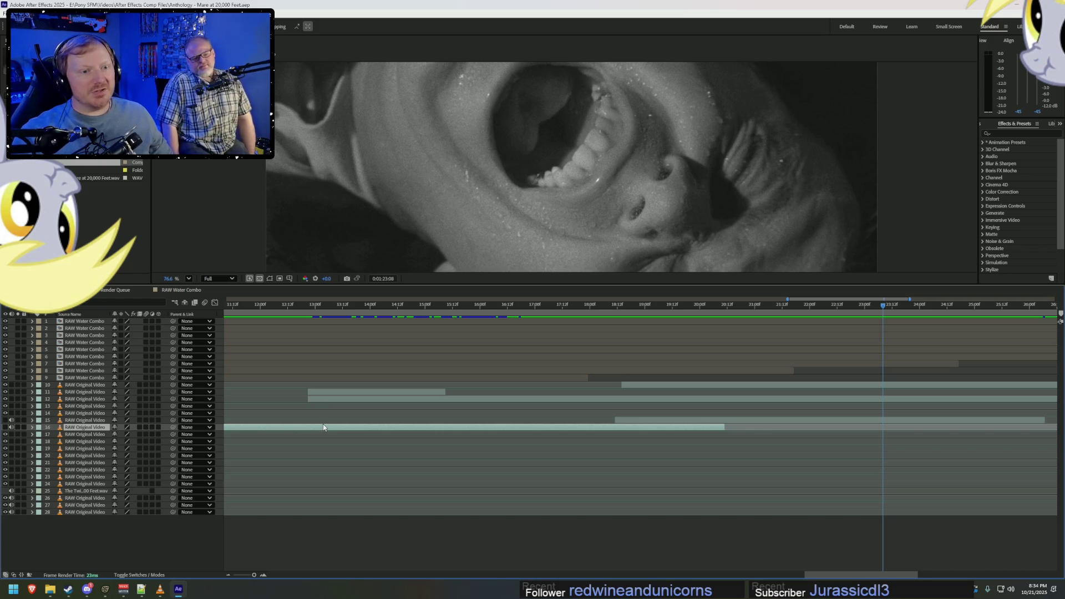
drag(649, 305, 597, 305)
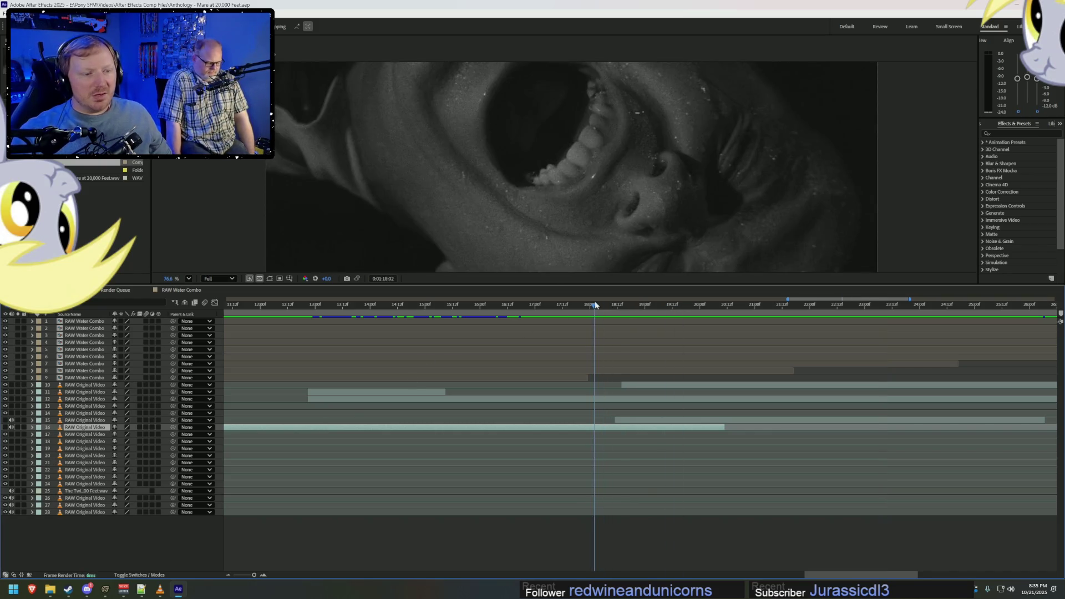
click(162, 589)
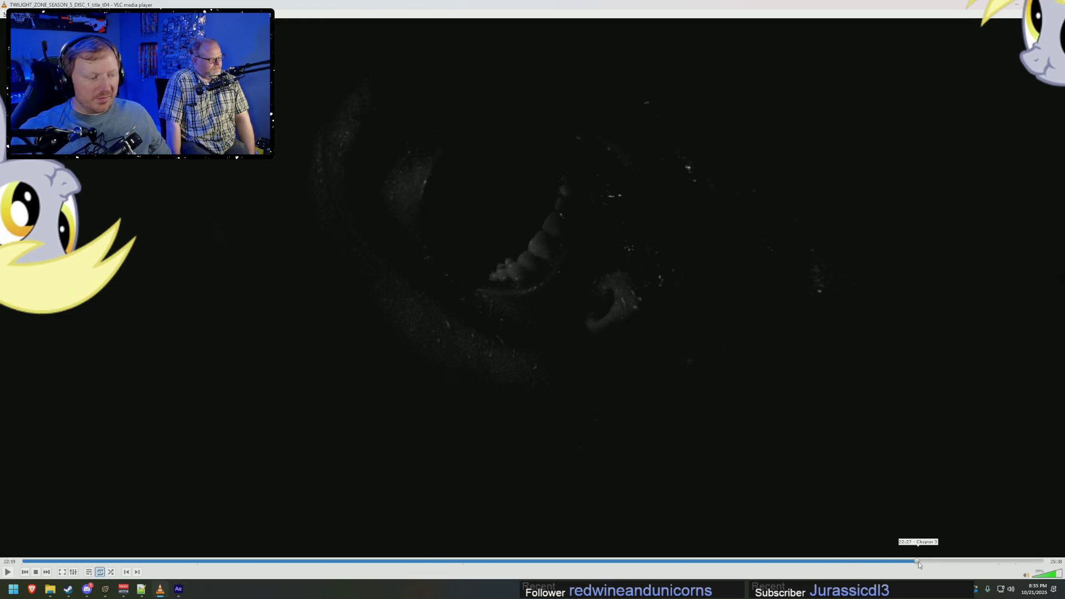
Play and skip through the closing storm and snow scenes, pause on the man, and switch back.
key(space)
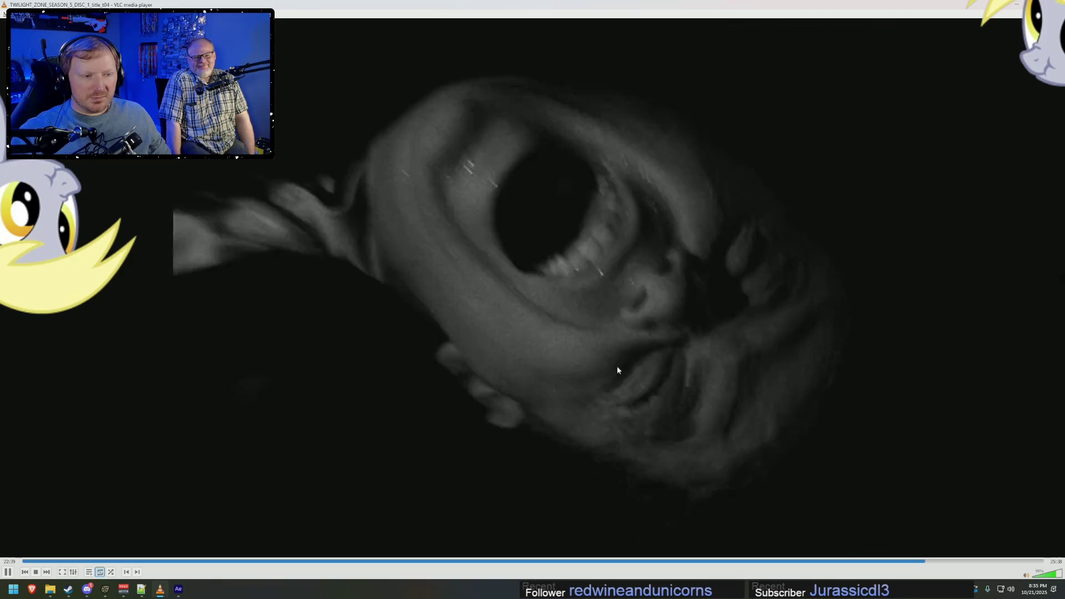
key(space)
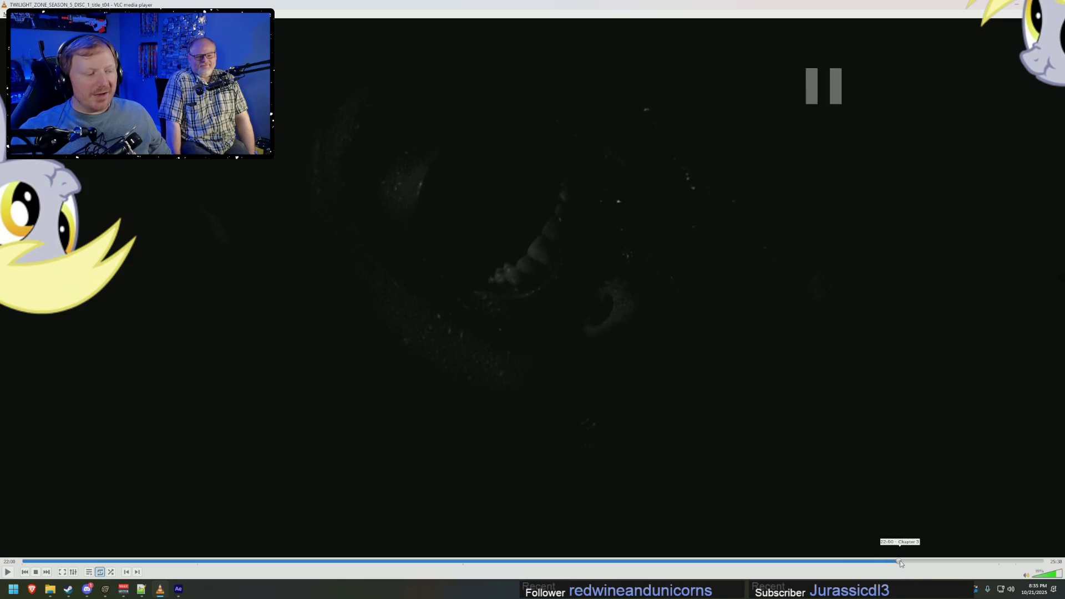
click(899, 560)
key(space)
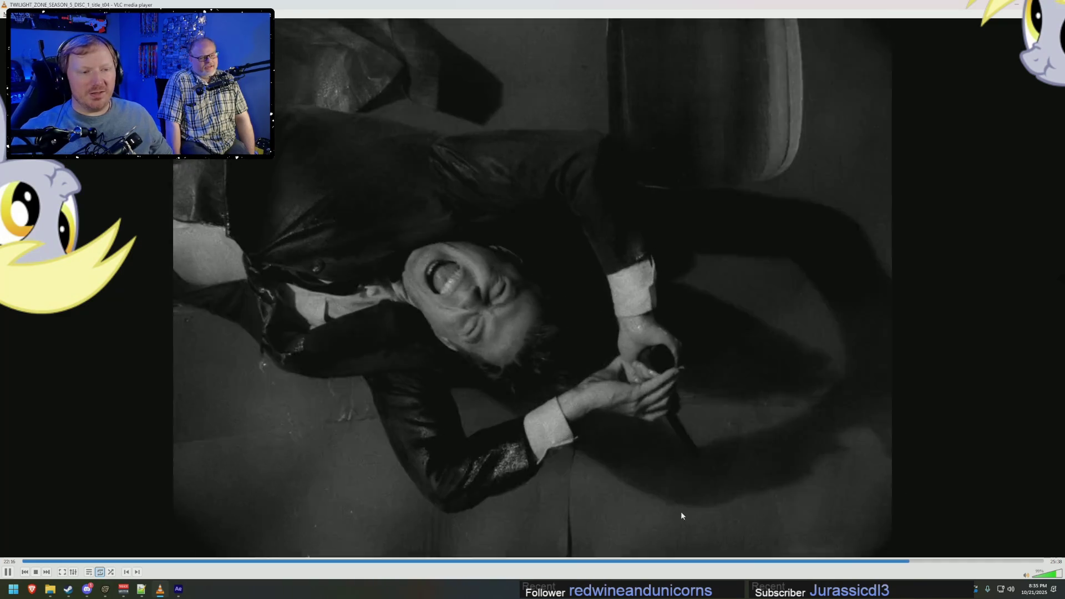
key(shift+Left)
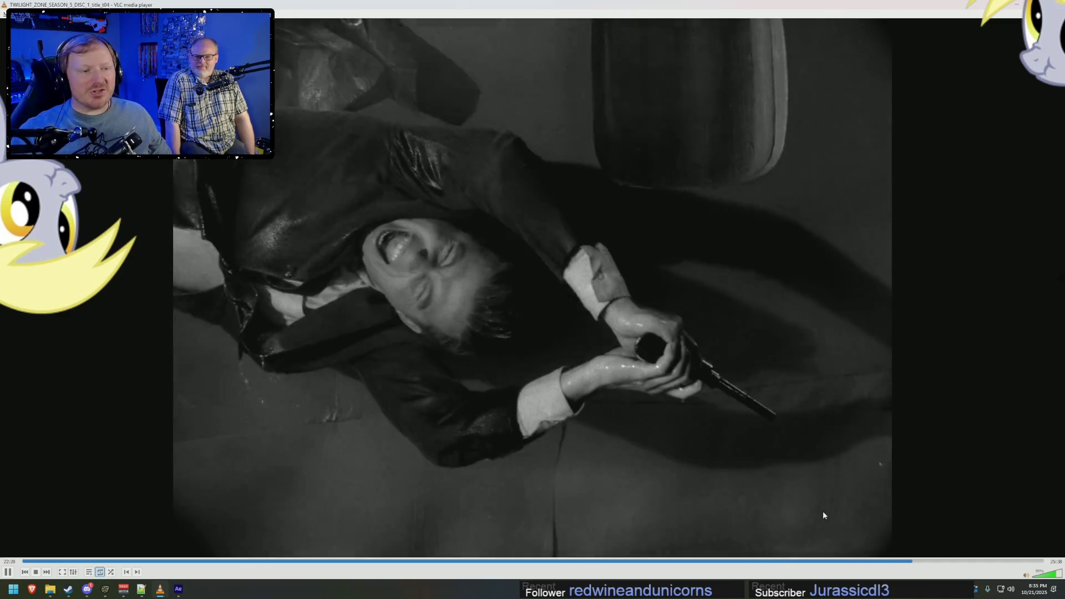
key(shift+Right)
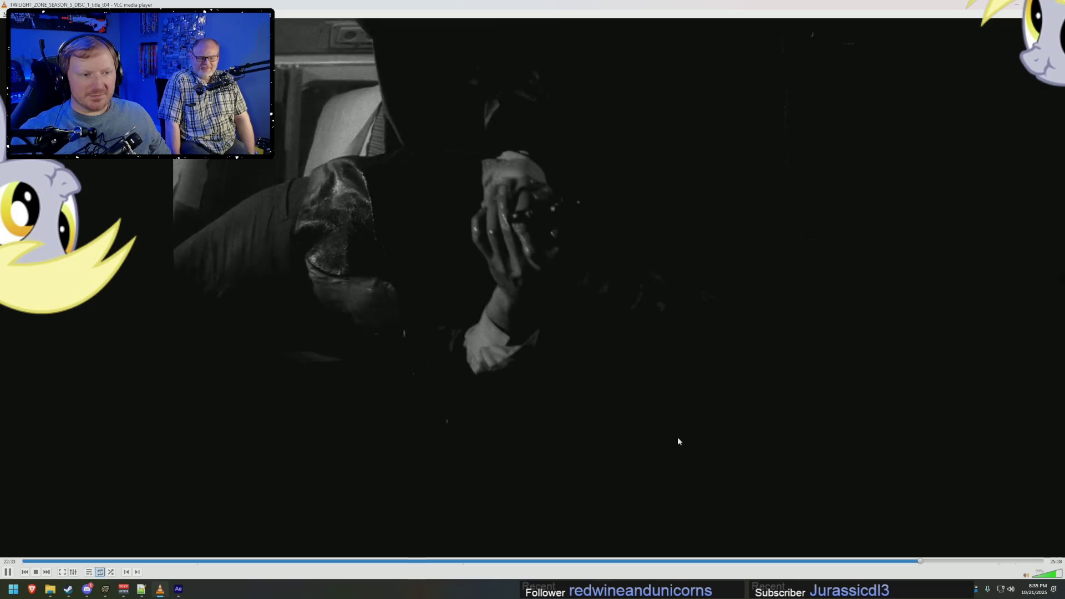
key(space)
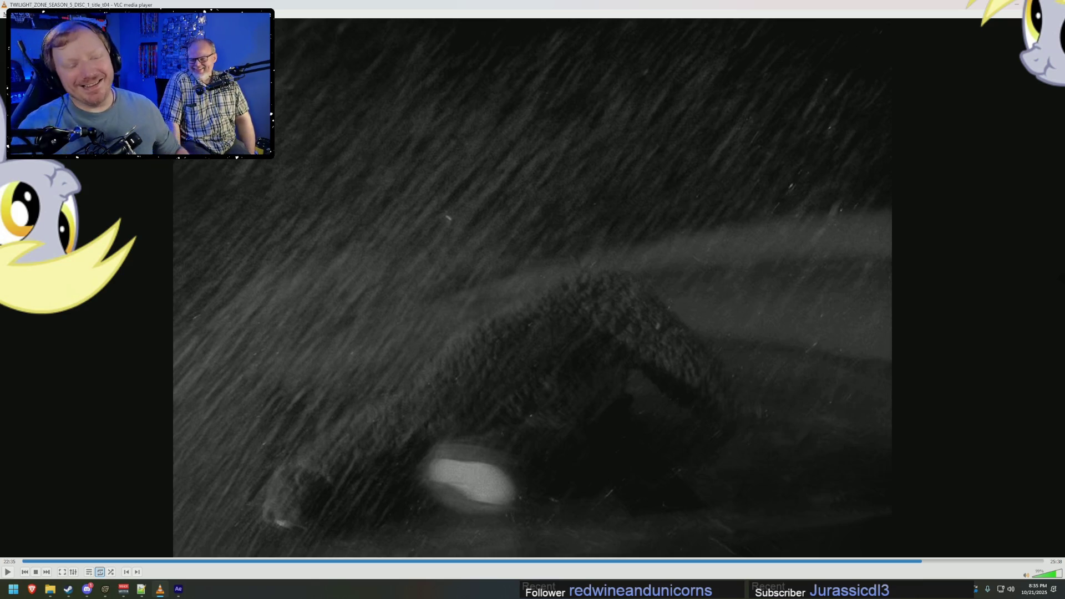
key(space)
key(space)
key(space)
key(space)
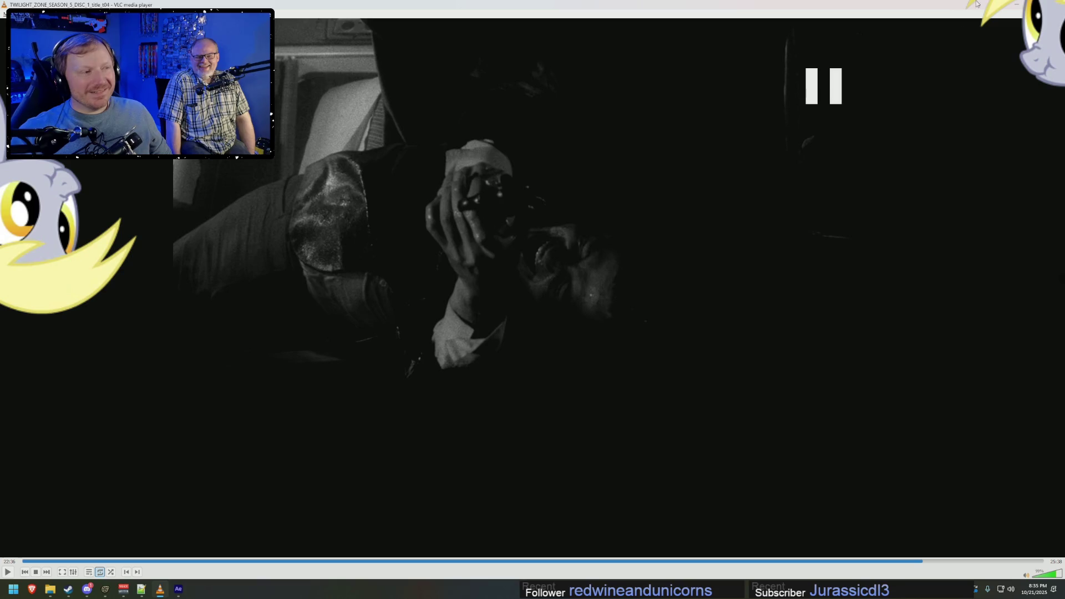
key(alt+Tab)
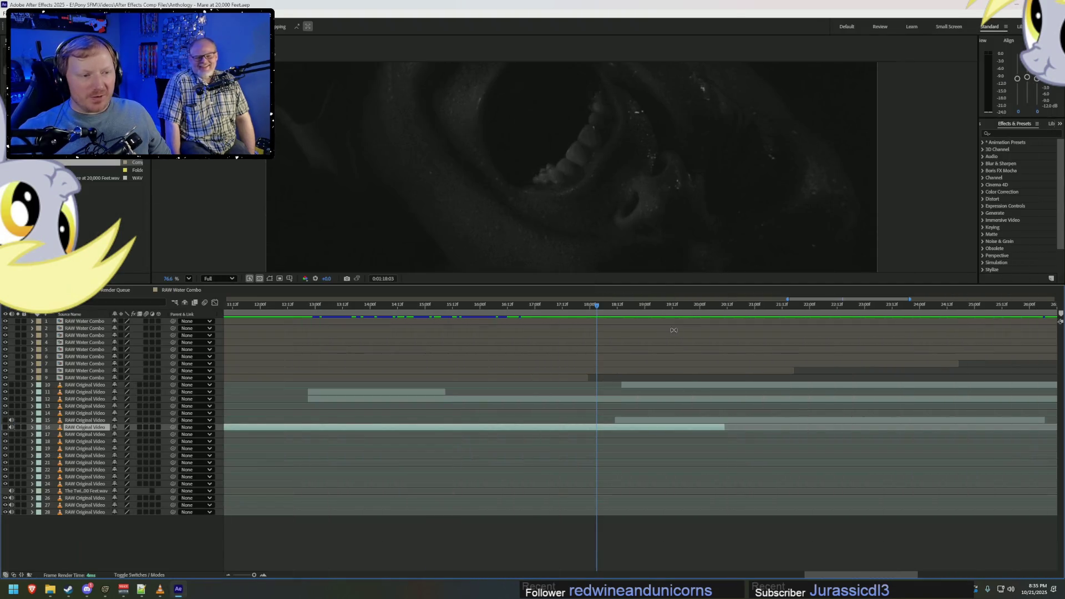
Enlarge the Composition viewer and slide layer 10's original-video clip slightly earlier around 1:20.
drag(692, 283, 693, 412)
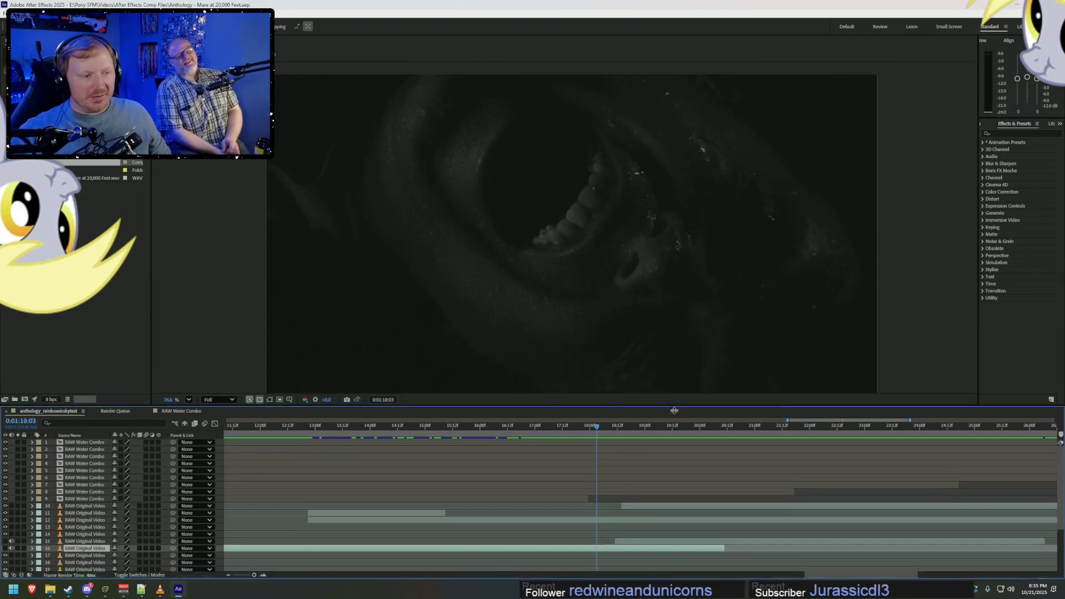
mouse_move(609, 433)
mouse_down()
mouse_move(434, 432)
mouse_move(645, 434)
mouse_up()
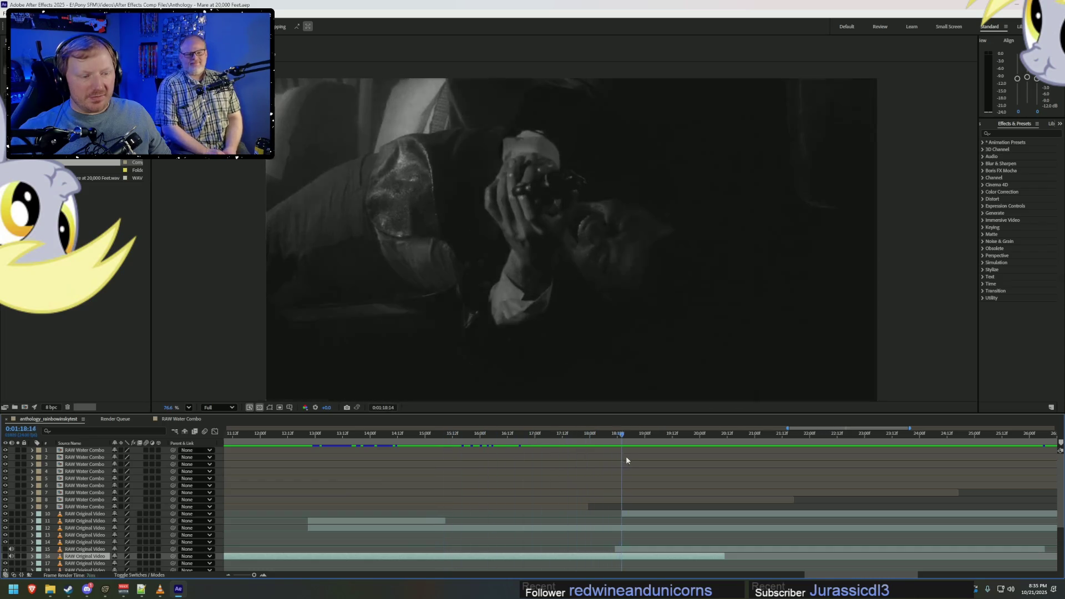
key(space)
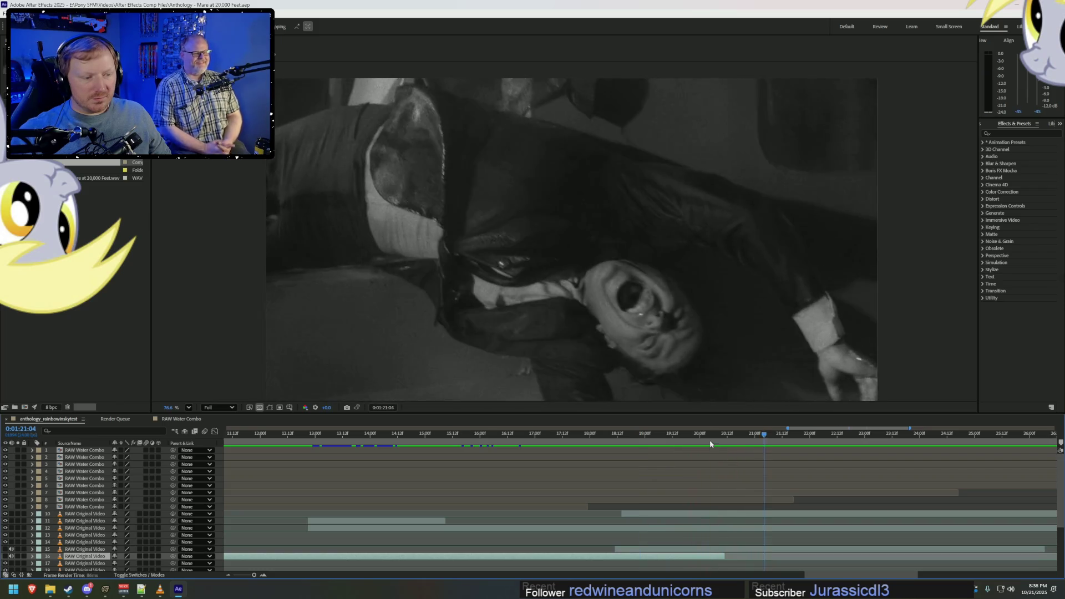
drag(714, 433, 737, 439)
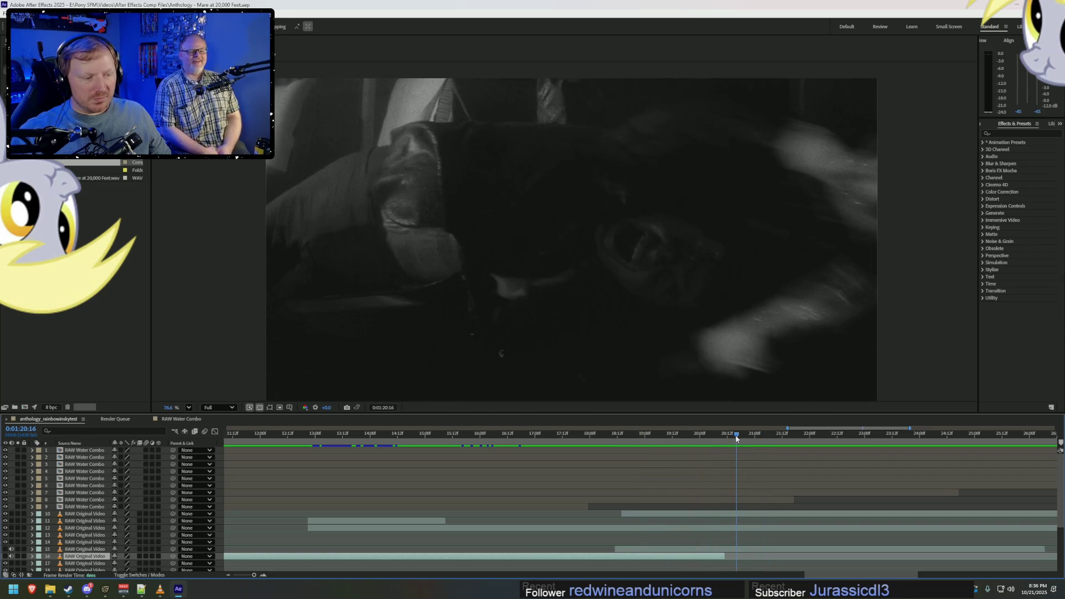
mouse_move(713, 513)
mouse_down()
mouse_move(721, 516)
mouse_move(704, 517)
mouse_up()
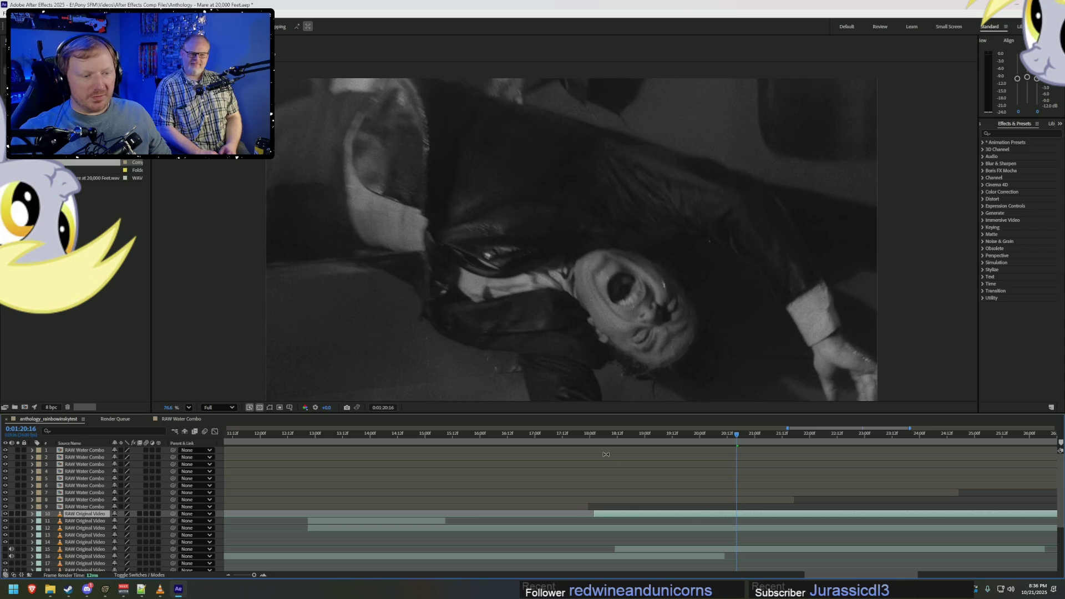
Review playback from about 1:17 through the clip change, parking around 1:24 on the screaming face.
click(573, 433)
key(space)
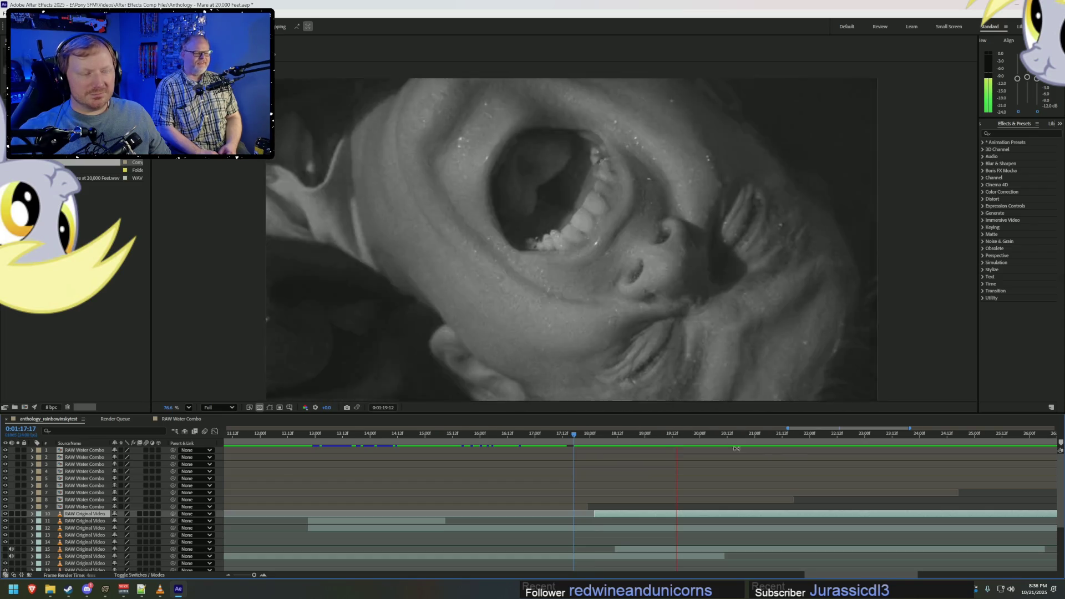
drag(582, 434, 740, 437)
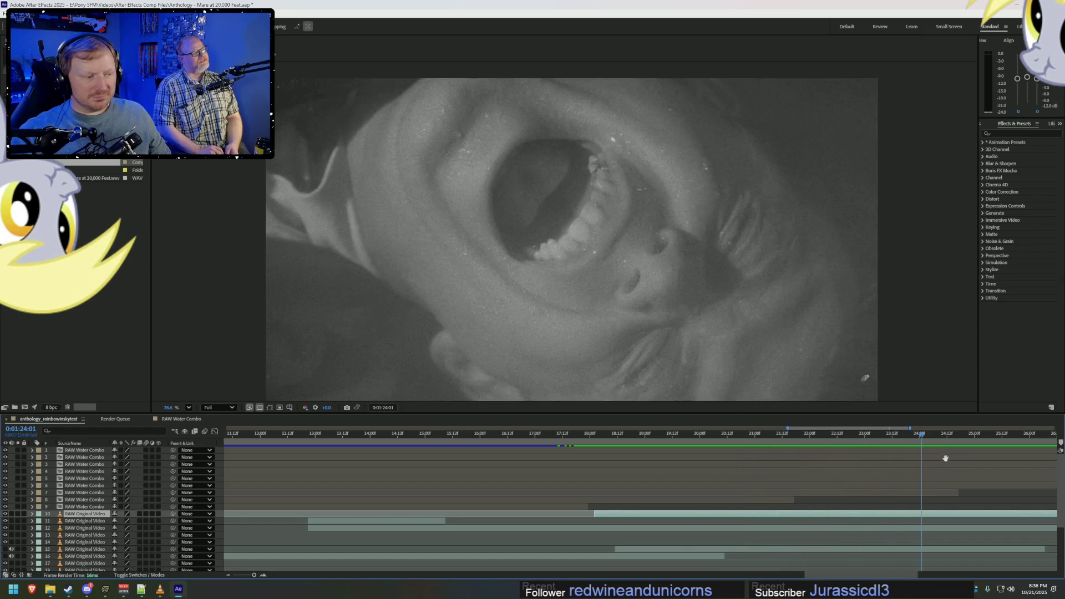
key(space)
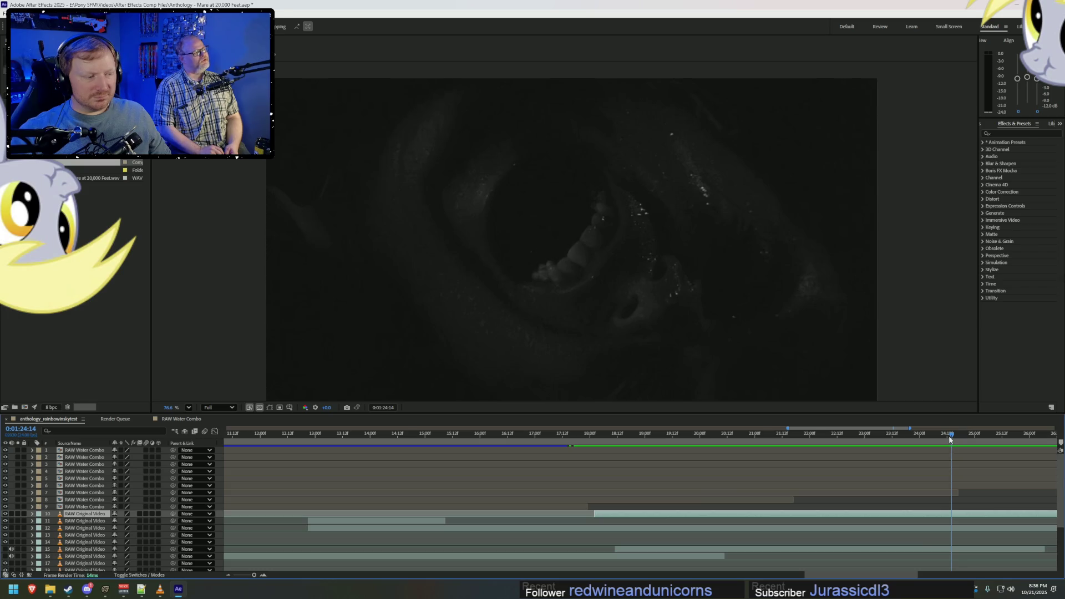
drag(951, 439, 963, 436)
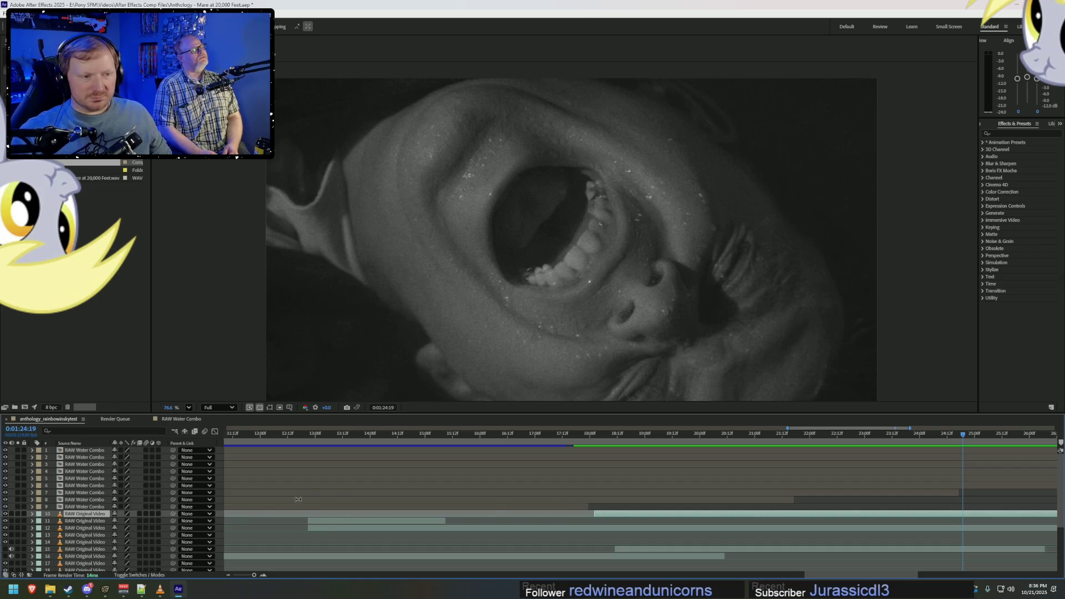
scroll(863, 518, down, 1)
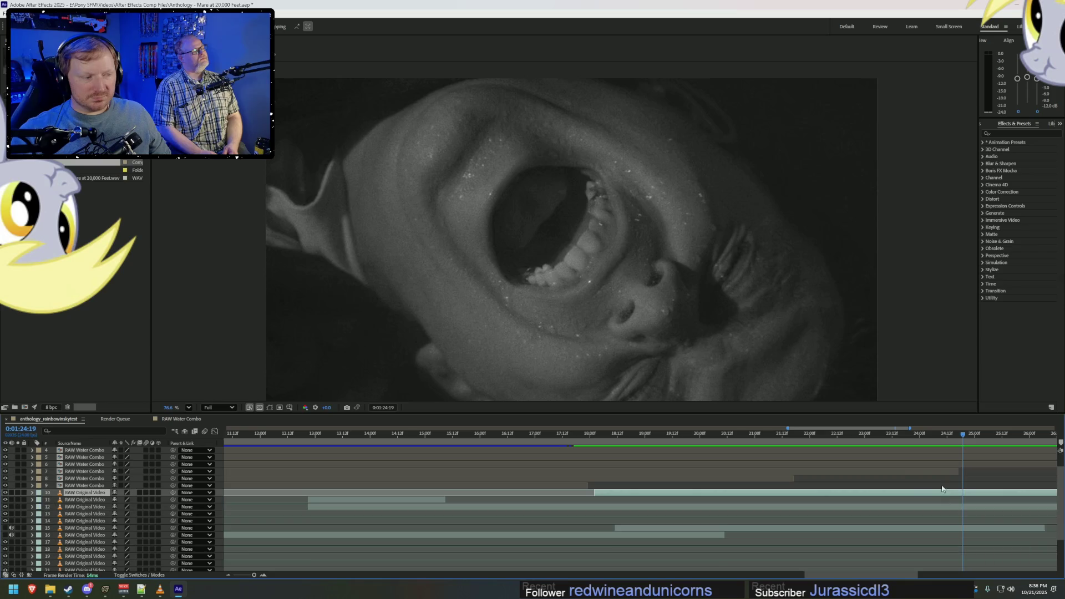
right_click(35, 424)
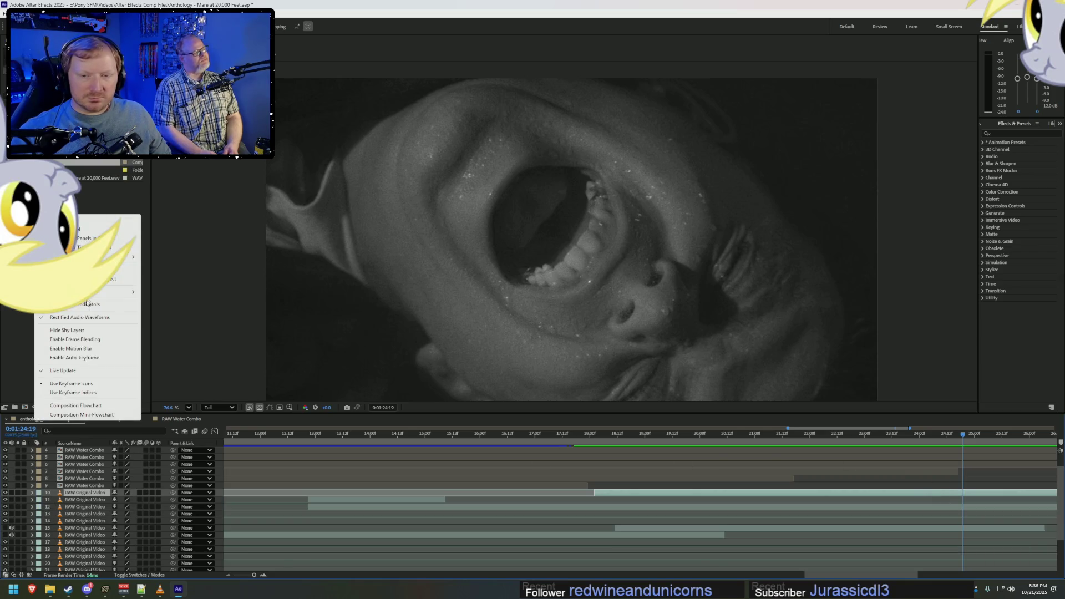
Set the composition duration to 0:01:24:19 in Composition Settings and apply it.
click(89, 307)
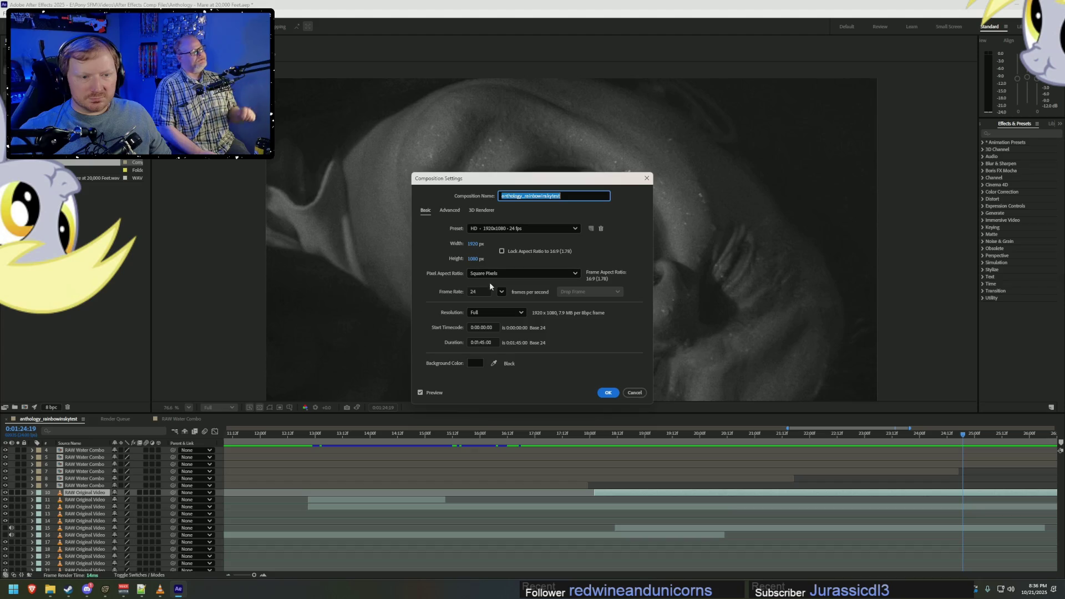
click(485, 343)
text(24:19)
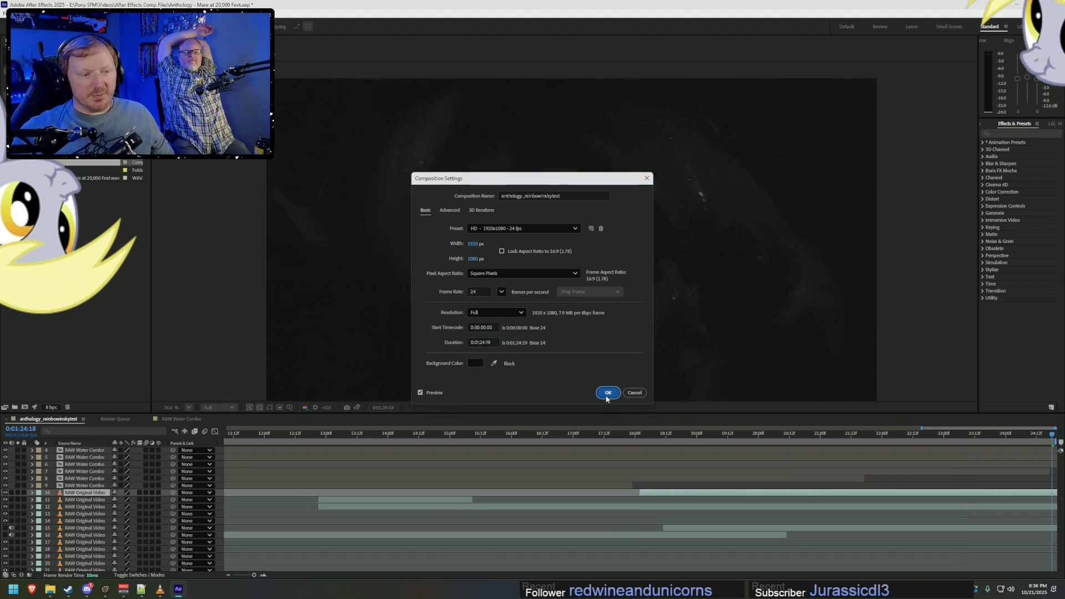
click(608, 392)
key(minus)
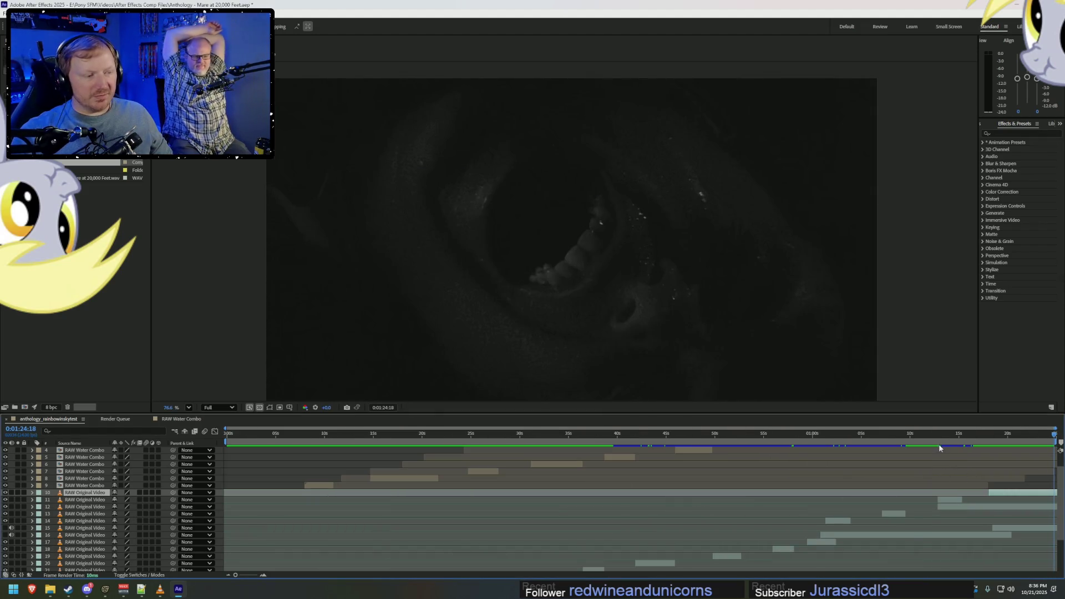
Preview the ending and delete the leftover original-video layer near the composition's end.
drag(956, 435, 932, 434)
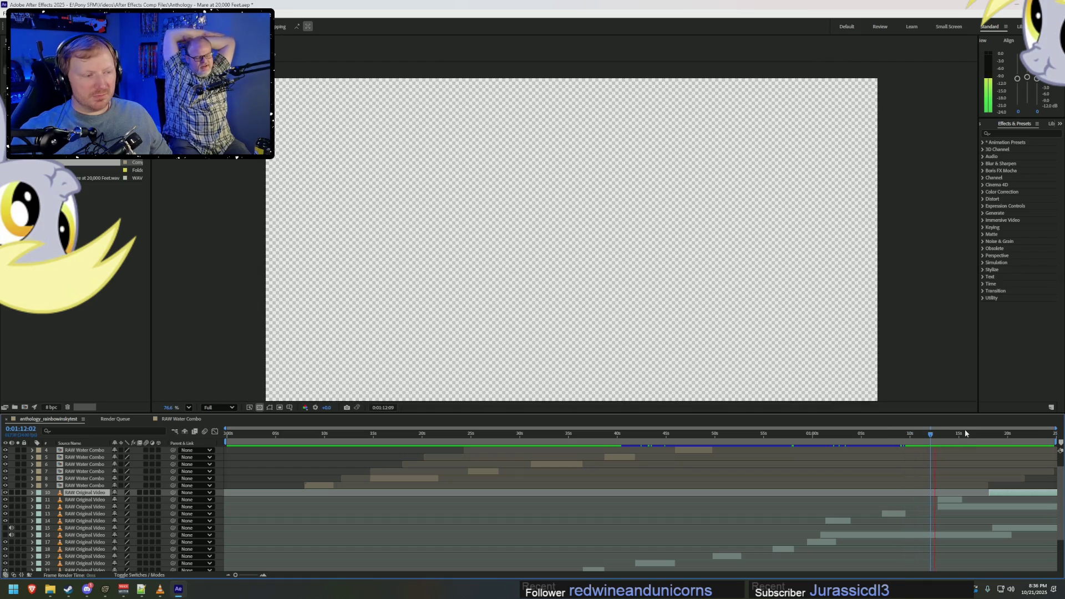
key(space)
click(980, 436)
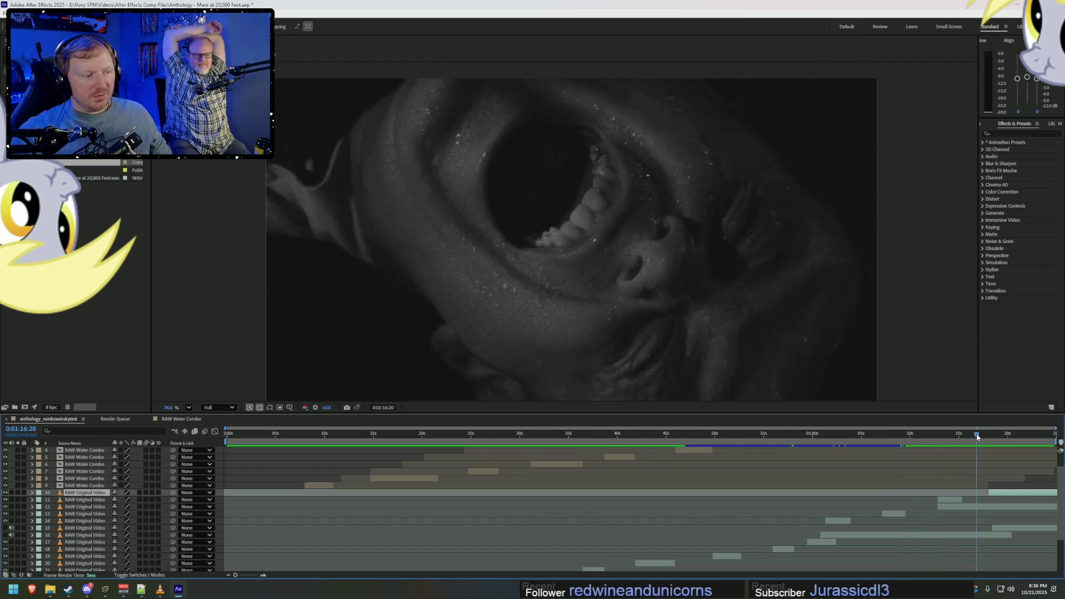
click(971, 507)
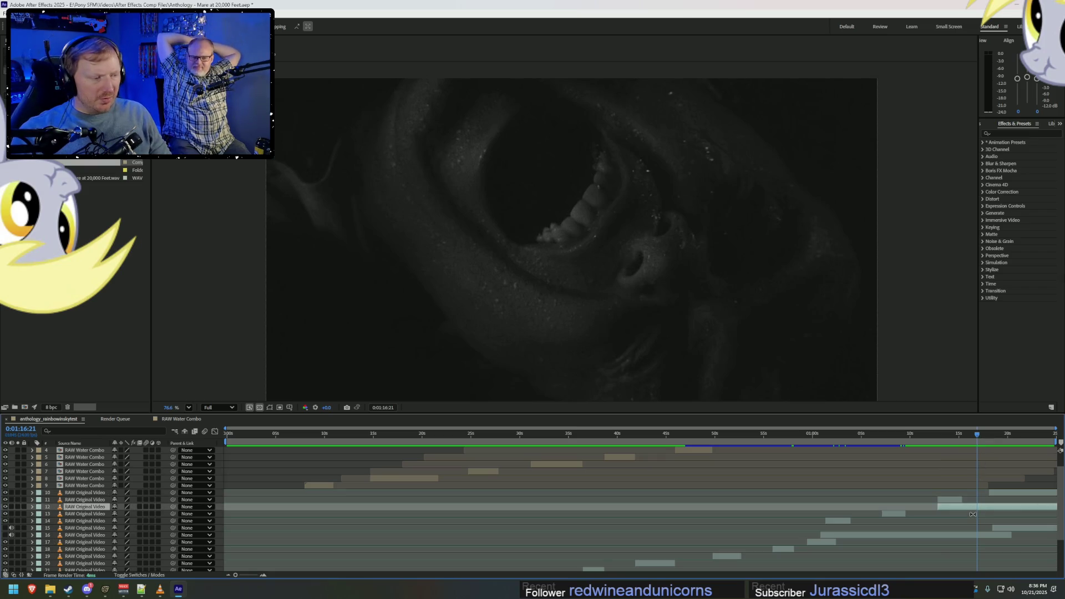
key(Delete)
Re-check playback through the end, then switch over to Source Filmmaker.
click(947, 435)
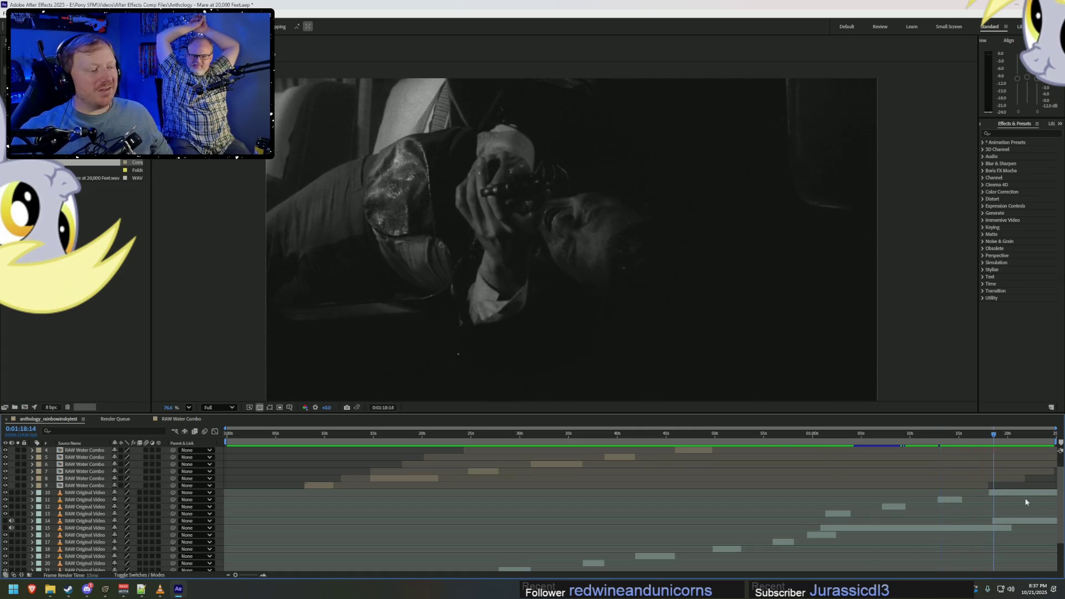
click(958, 436)
key(space)
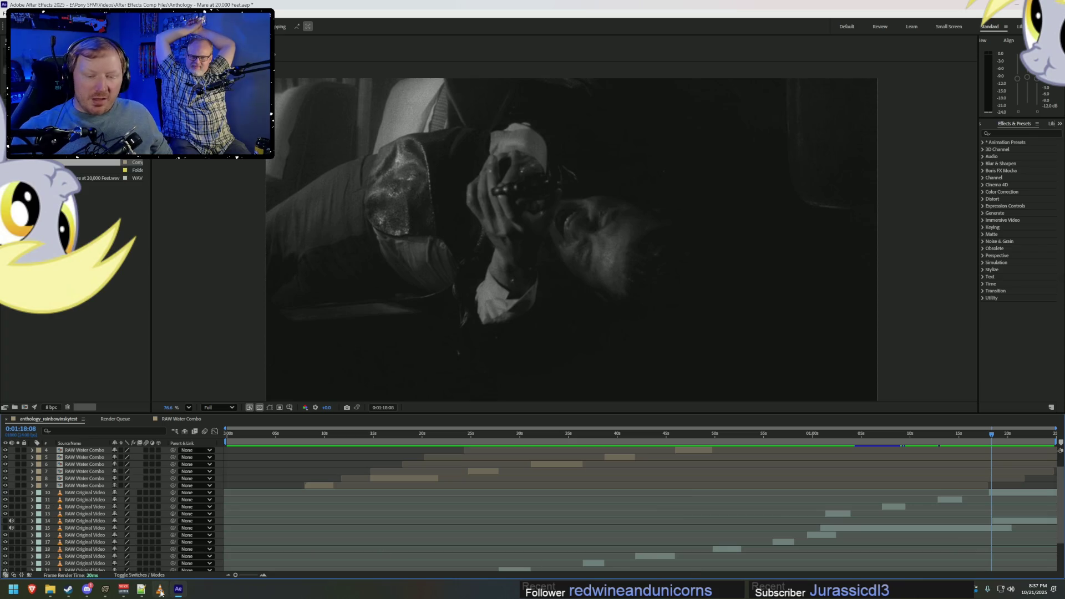
click(105, 589)
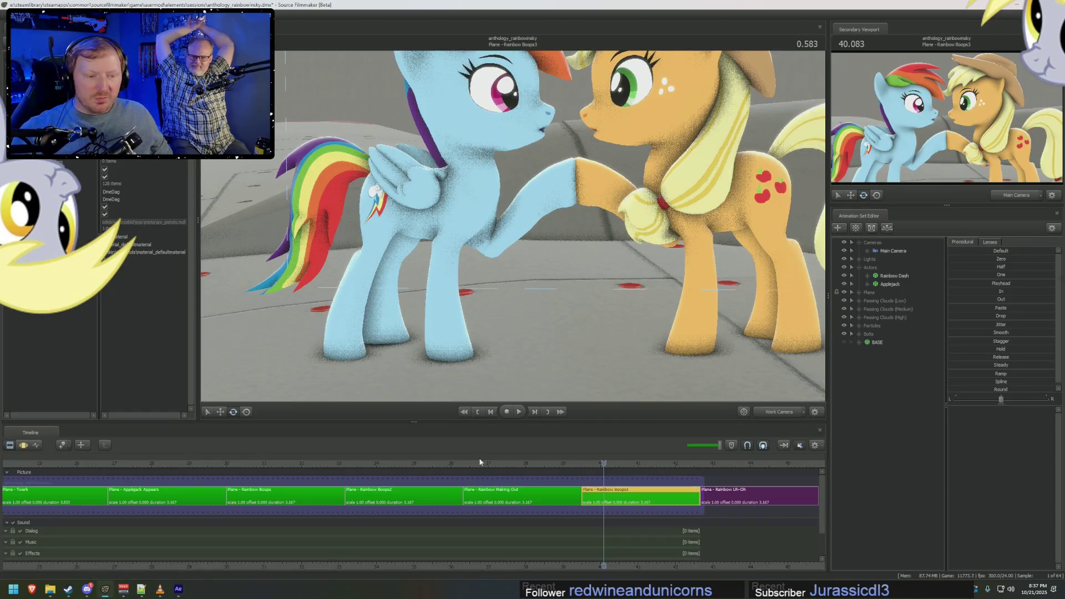
Scrub back to an earlier frame of the Rainbow Dash and Applejack shot, then return to After Effects.
mouse_move(355, 462)
mouse_down()
mouse_move(459, 496)
mouse_move(374, 495)
mouse_up()
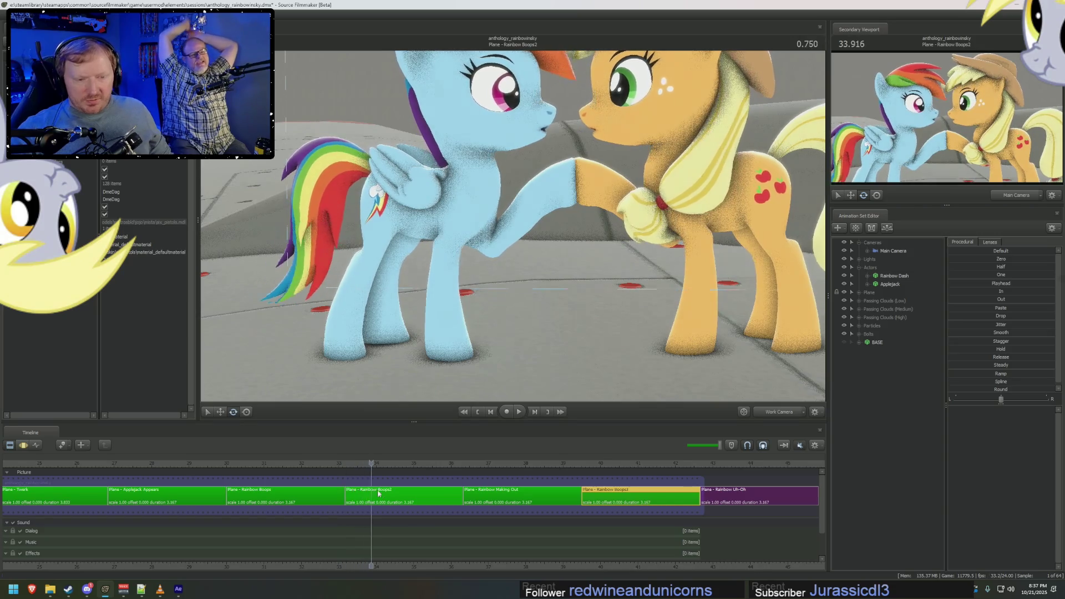
key(alt+Tab)
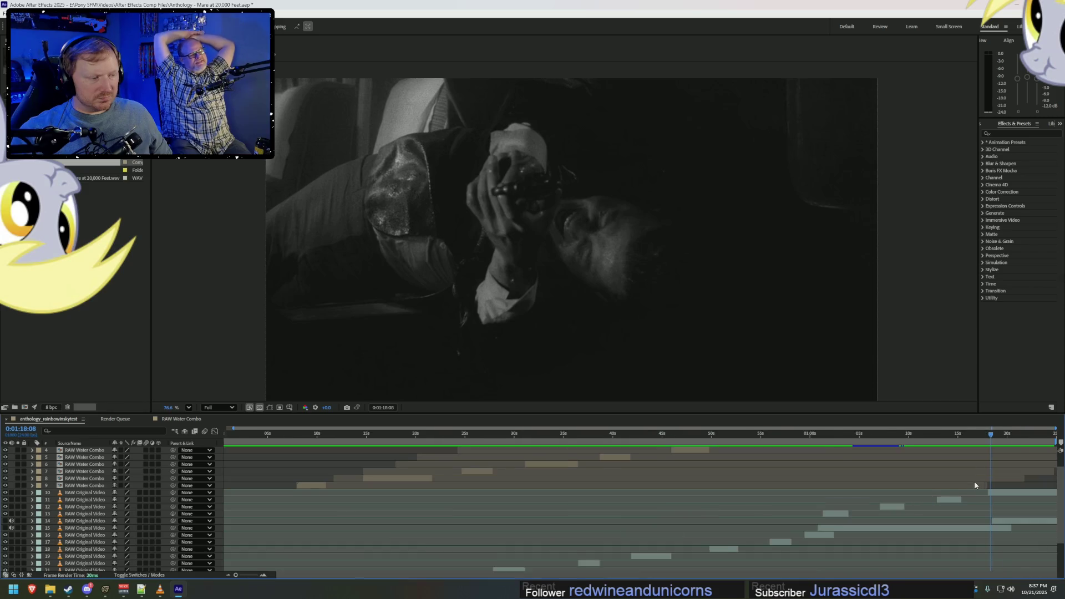
Review the section around the ponies' close-up by jumping back and playing it through.
click(820, 434)
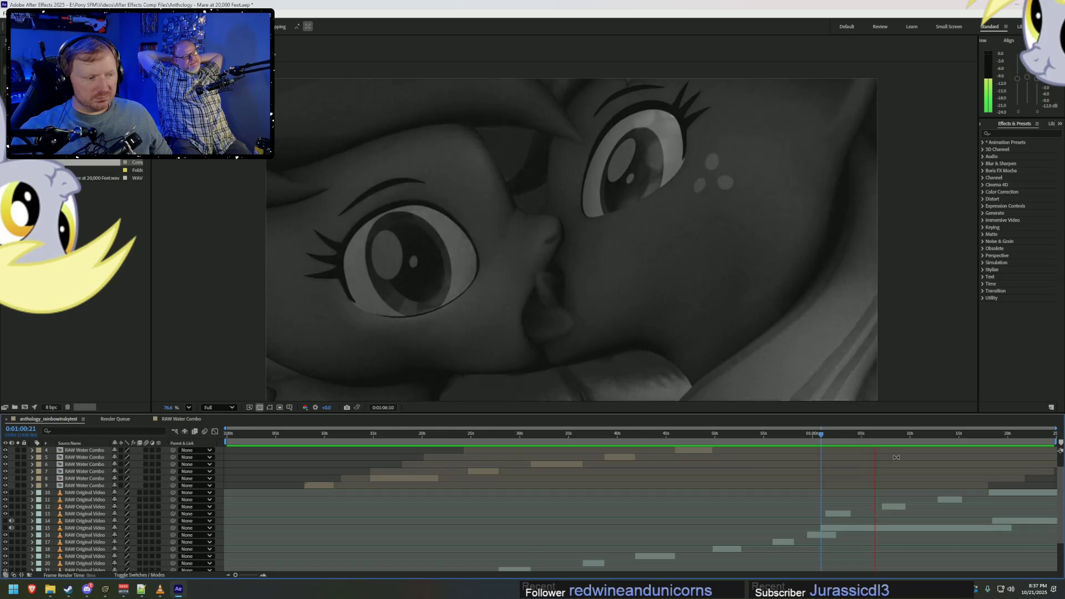
key(space)
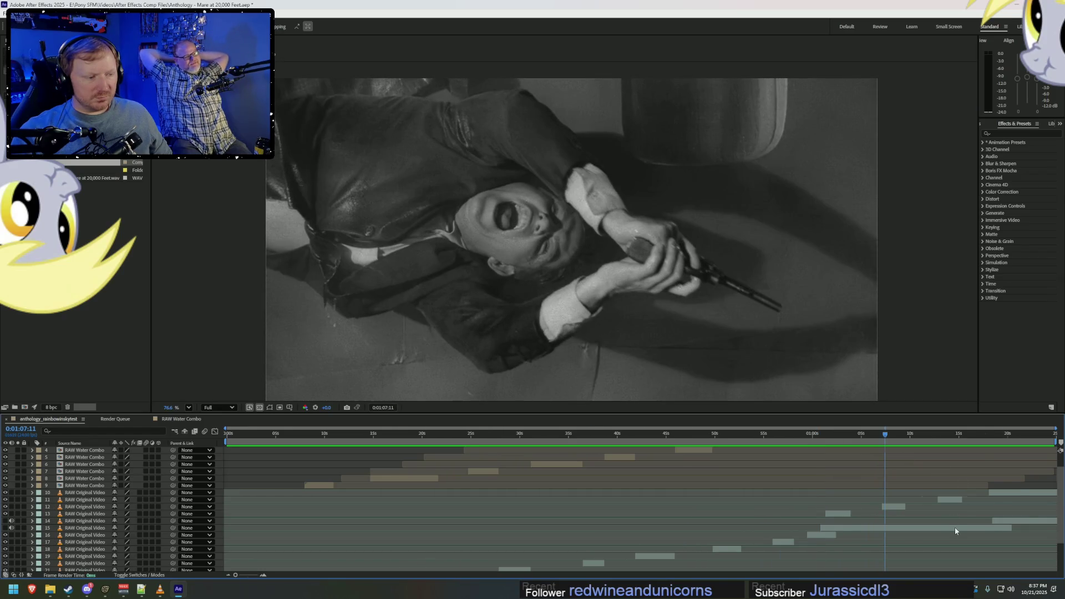
alt+scroll(954, 526, up, 3)
alt+scroll(685, 482, up, 3)
scroll(685, 481, down, 3)
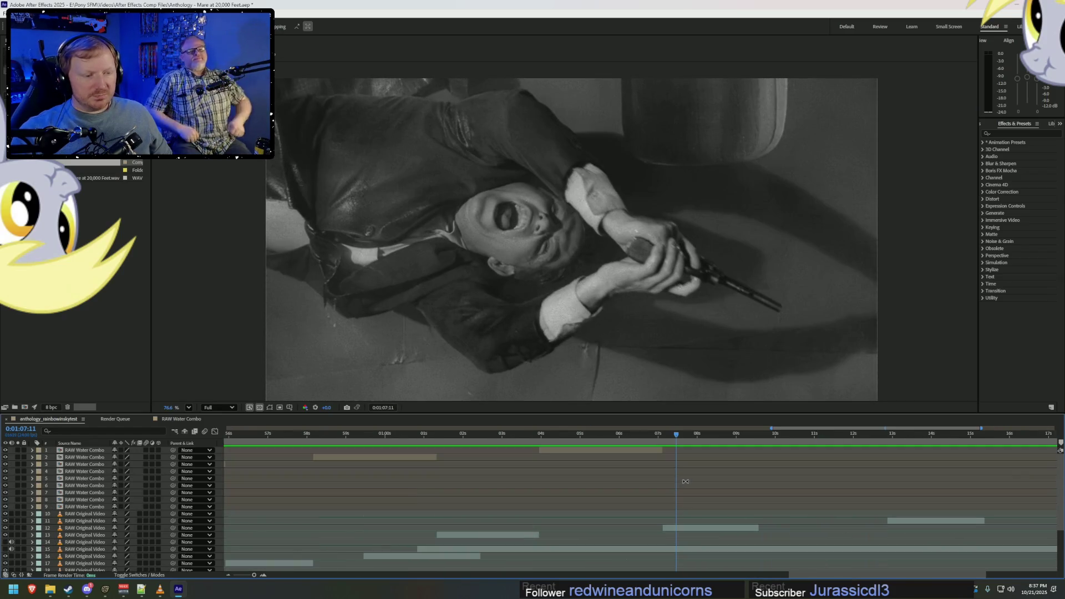
alt+scroll(677, 478, down, 3)
mouse_move(749, 434)
mouse_down()
mouse_move(788, 434)
mouse_move(775, 435)
mouse_up()
key(space)
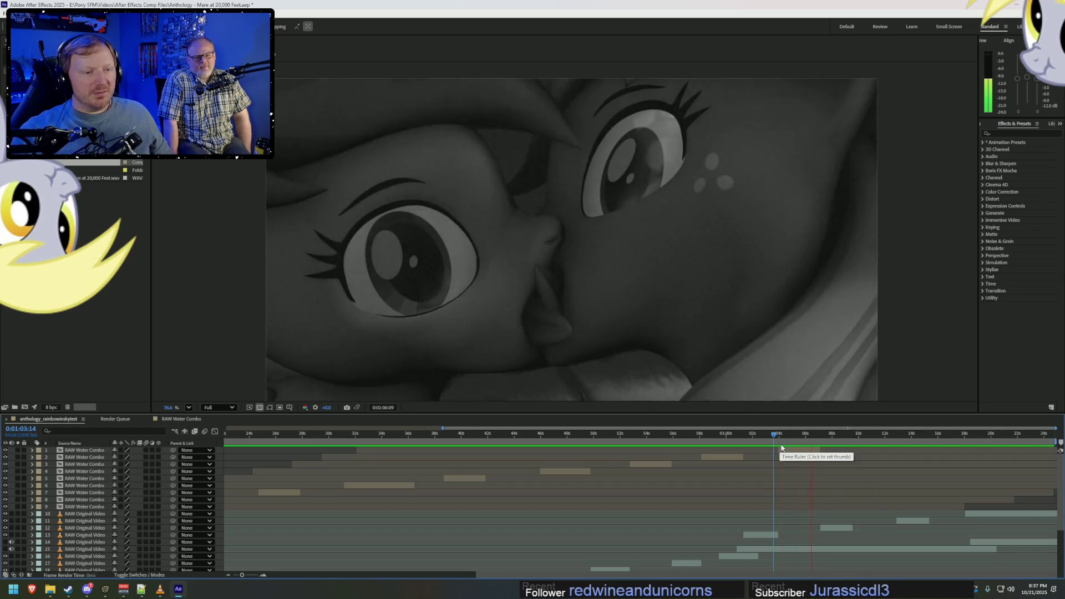
key(space)
click(818, 435)
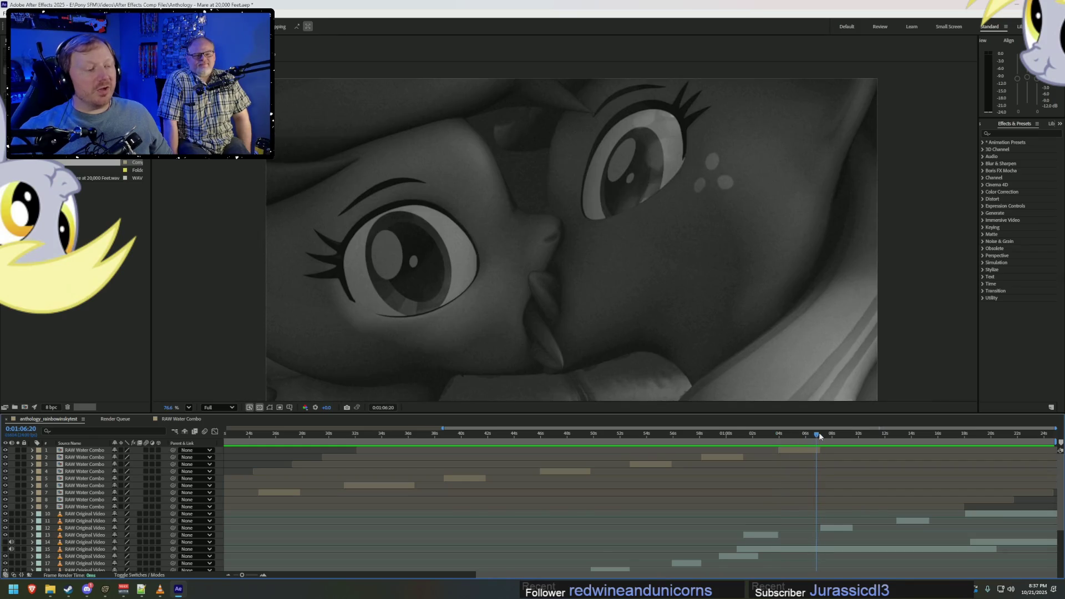
alt+scroll(818, 442, up, 5)
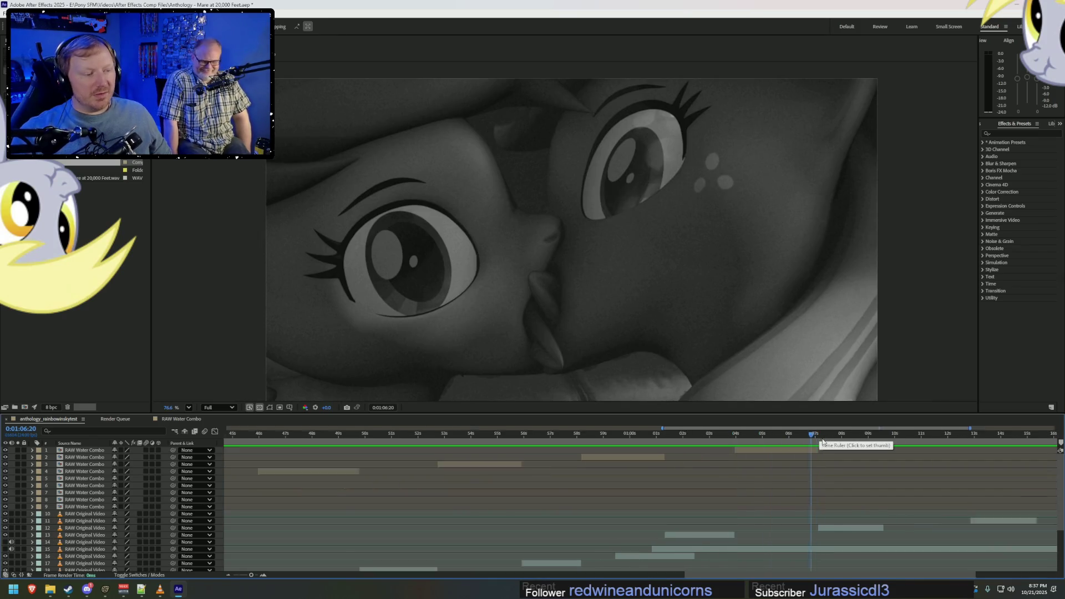
scroll(833, 466, down, 5)
scroll(841, 467, up, 5)
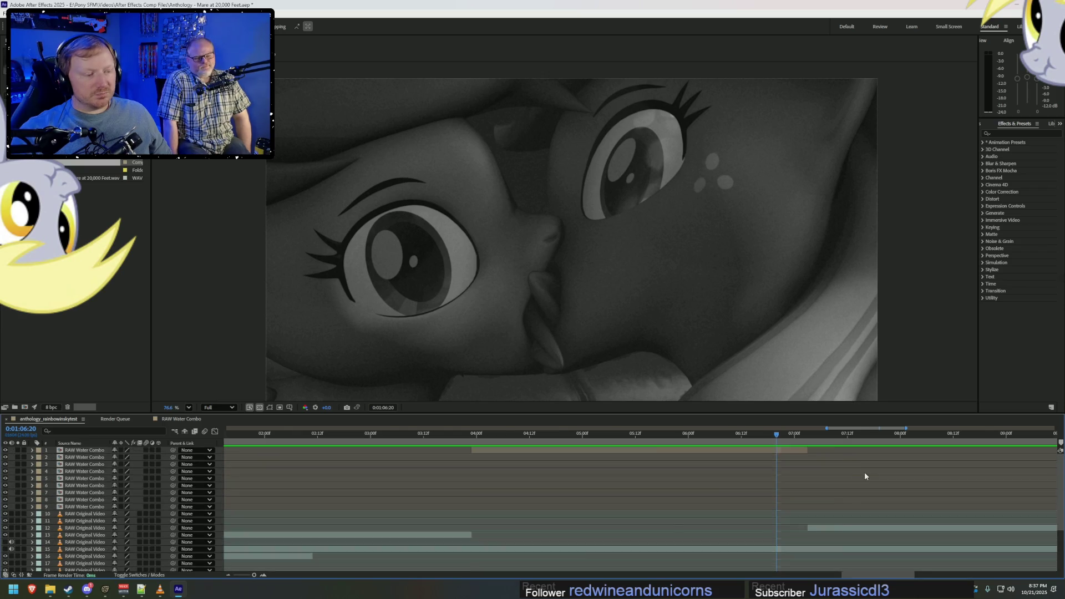
alt+scroll(865, 474, down, 5)
drag(803, 574, 875, 575)
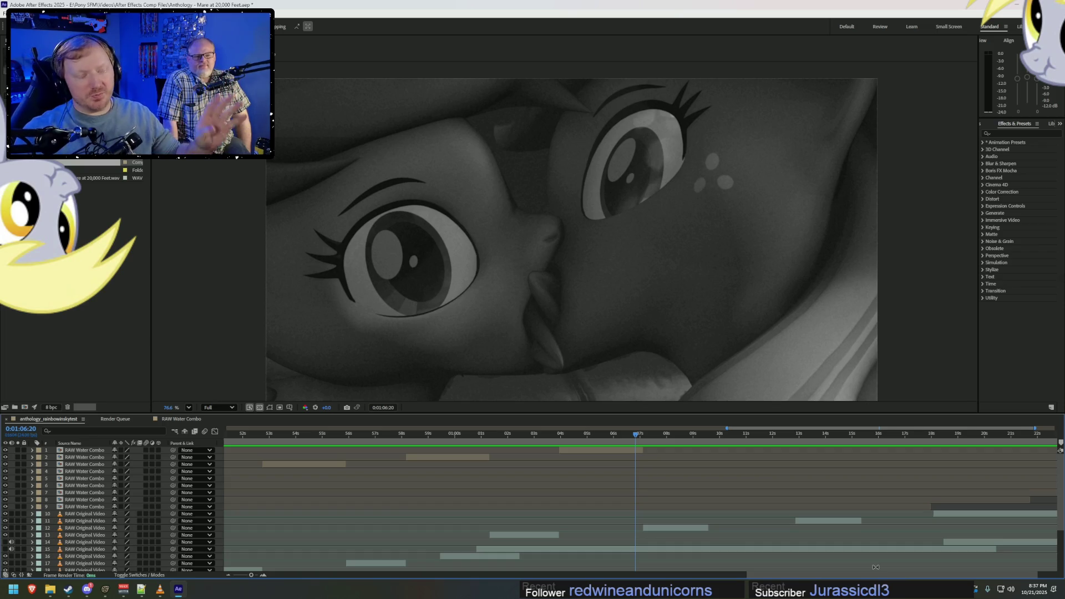
Park the time near 1:15 on the empty stretch after the close-up and switch to Source Filmmaker.
click(710, 435)
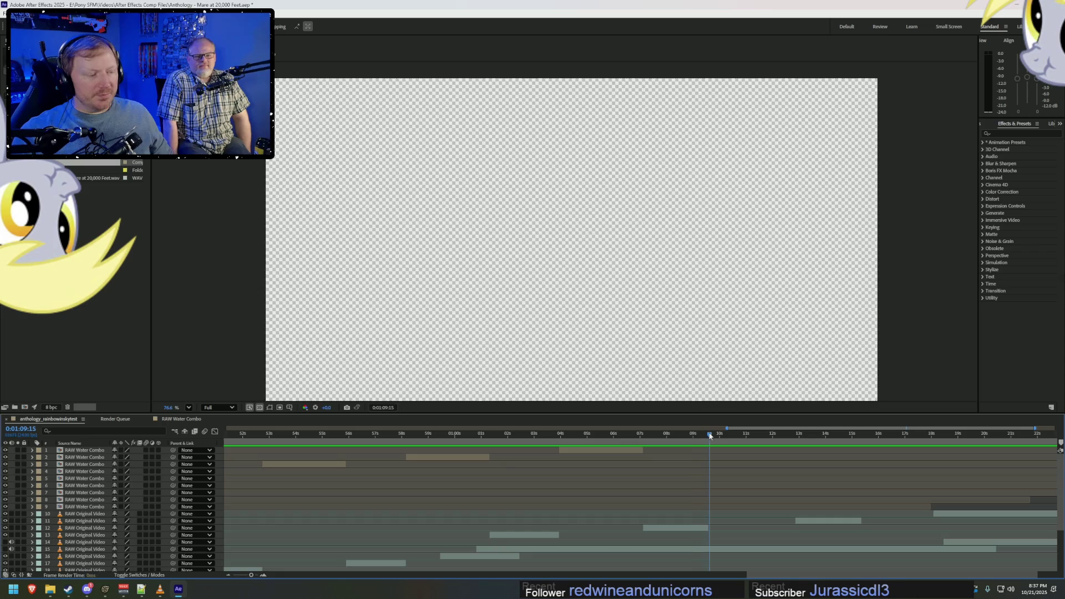
drag(710, 434, 864, 435)
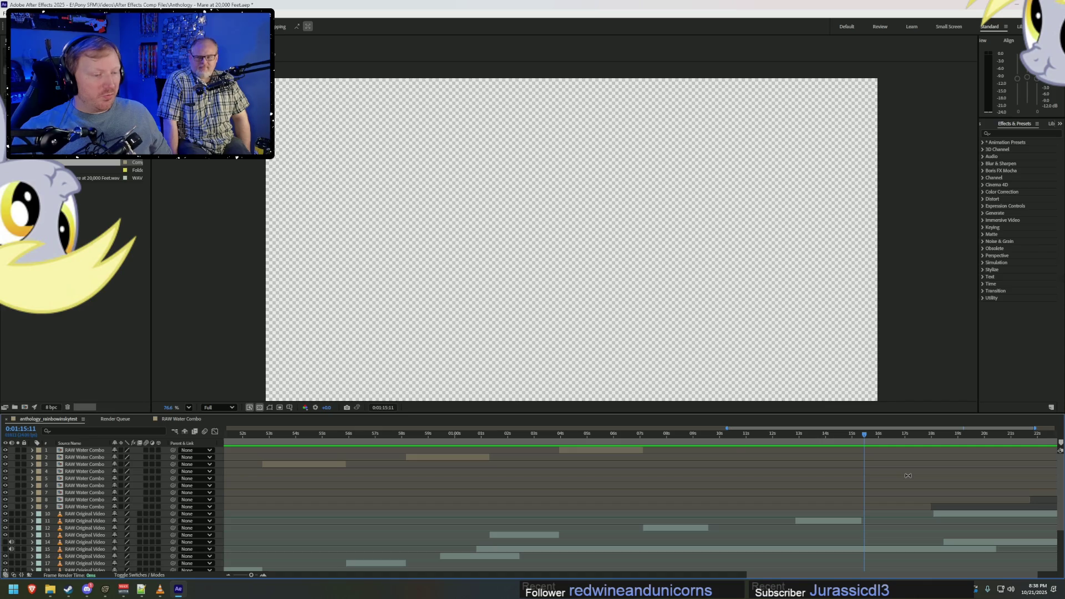
key(alt+Tab)
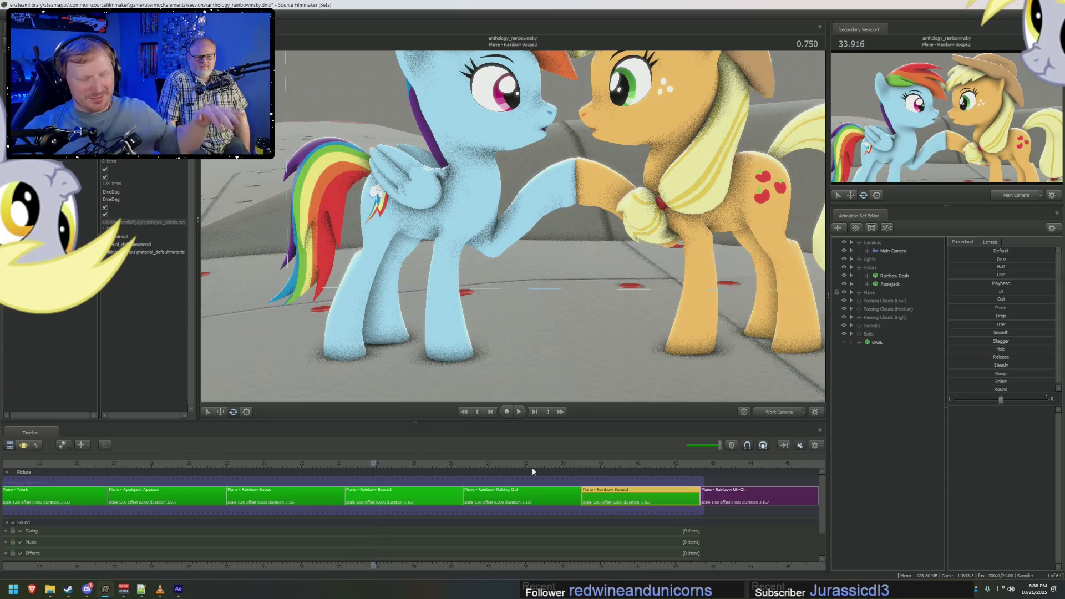
scroll(486, 507, down, 1)
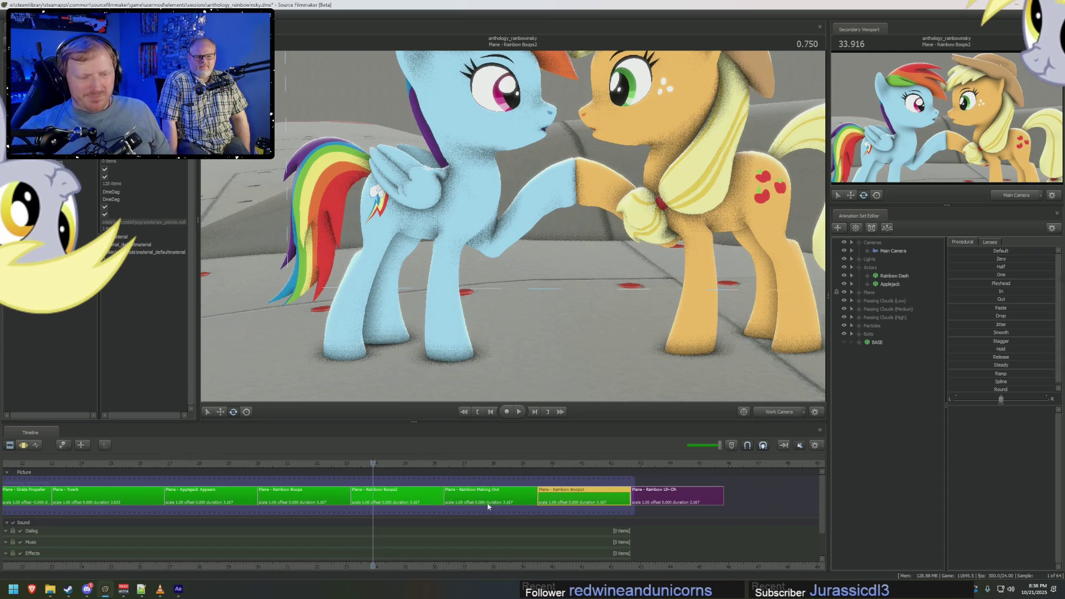
Pan the shot sequence and place the playhead in the Plane - Rainbow Boops3 clip.
middle_drag(567, 568, 474, 530)
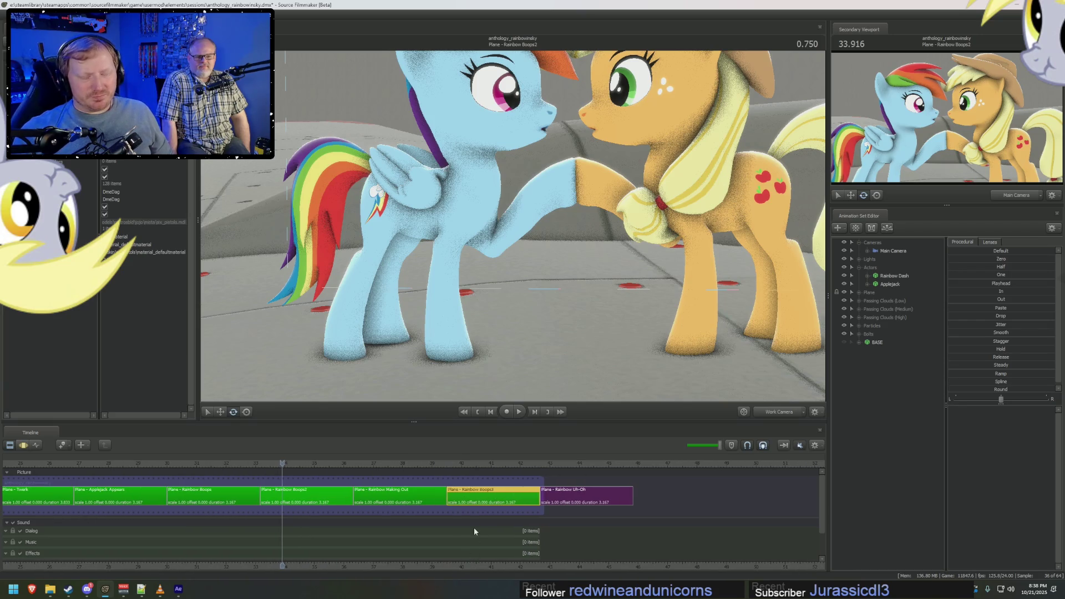
drag(427, 460, 452, 464)
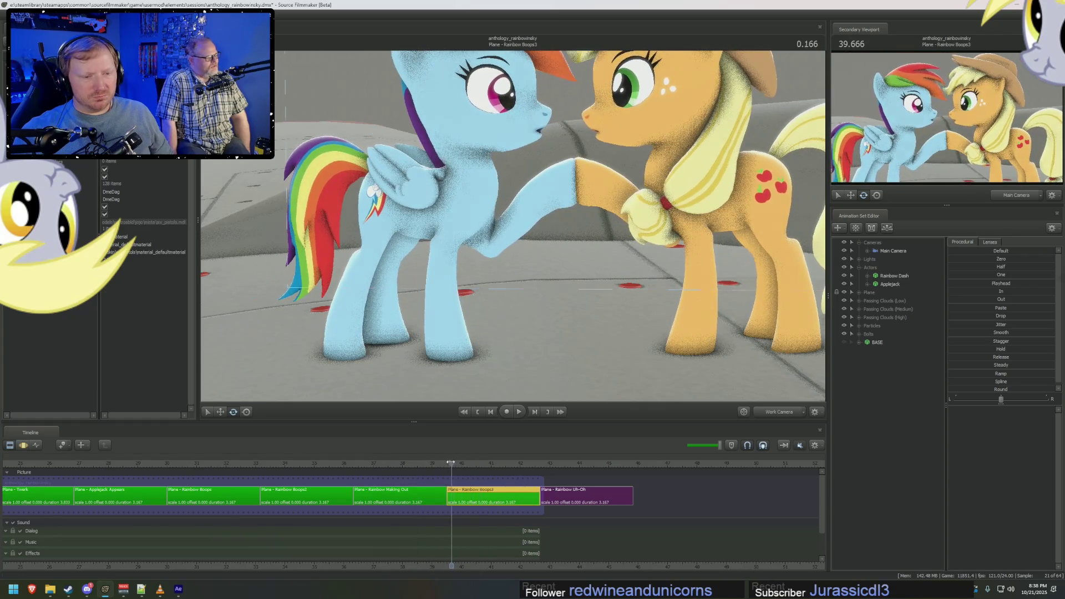
middle_drag(524, 576, 537, 567)
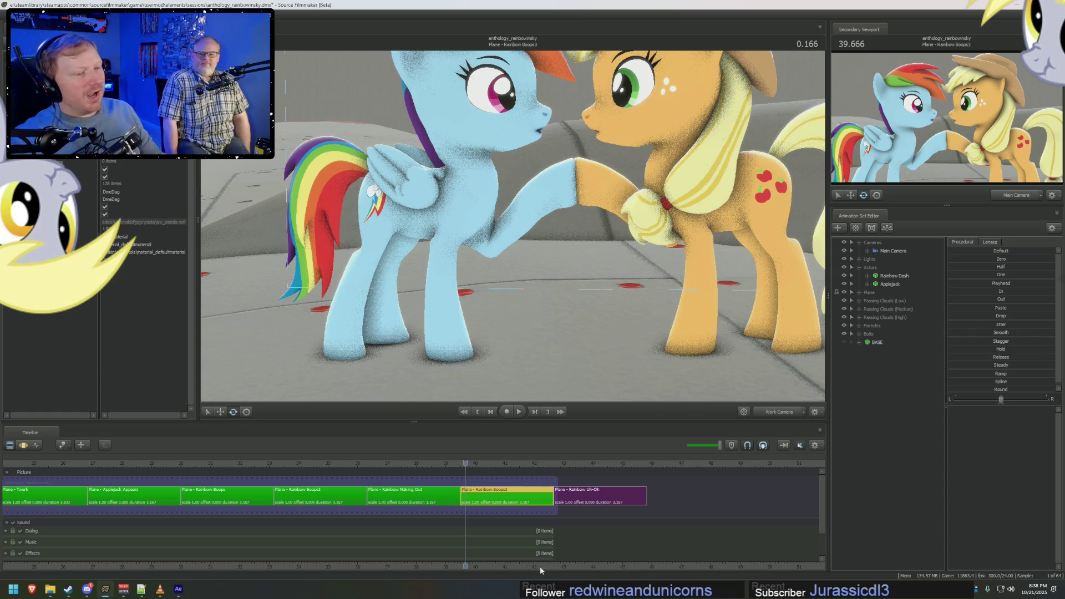
Orbit and dolly the work camera around Rainbow Dash and Applejack on the wing, then return to After Effects.
mouse_move(513, 225)
mouse_down()
mouse_move(416, 225)
mouse_move(525, 207)
mouse_up()
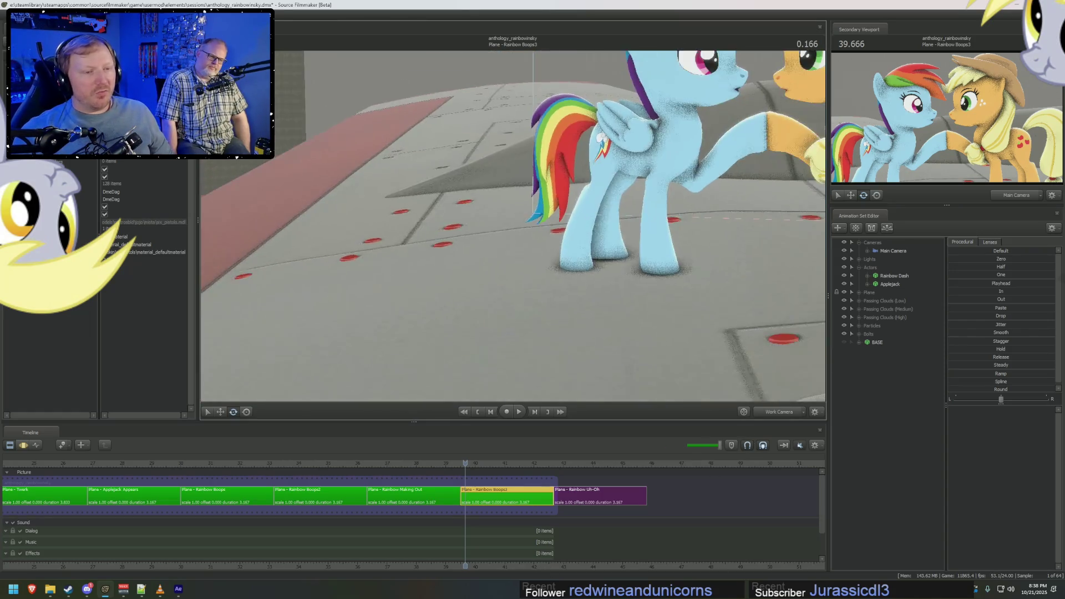
drag(280, 188, 486, 236)
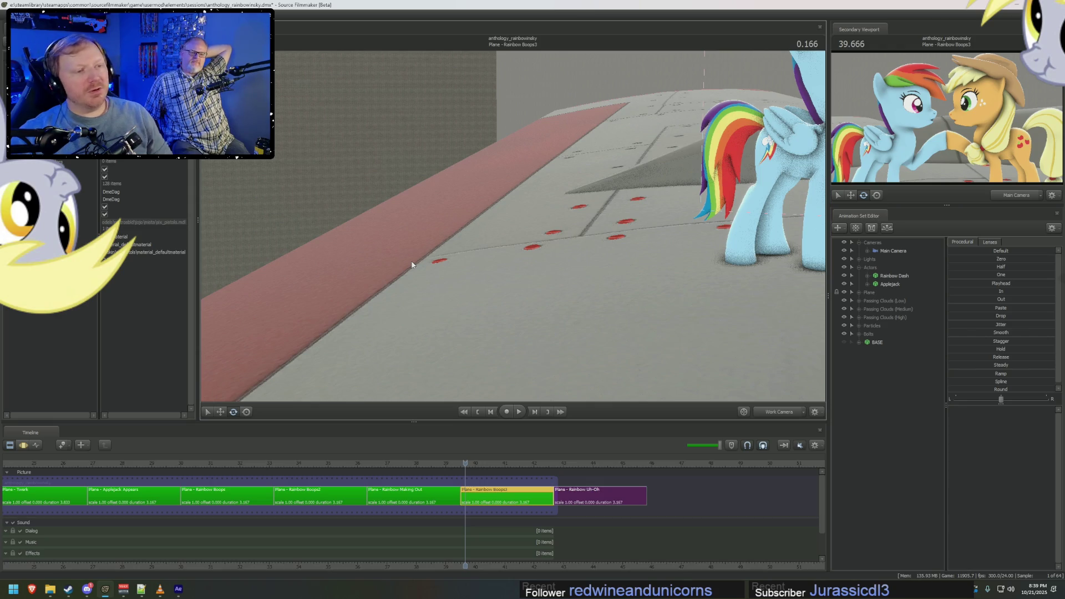
mouse_move(412, 264)
mouse_down()
mouse_move(516, 250)
mouse_move(416, 234)
mouse_up()
drag(487, 227, 513, 225)
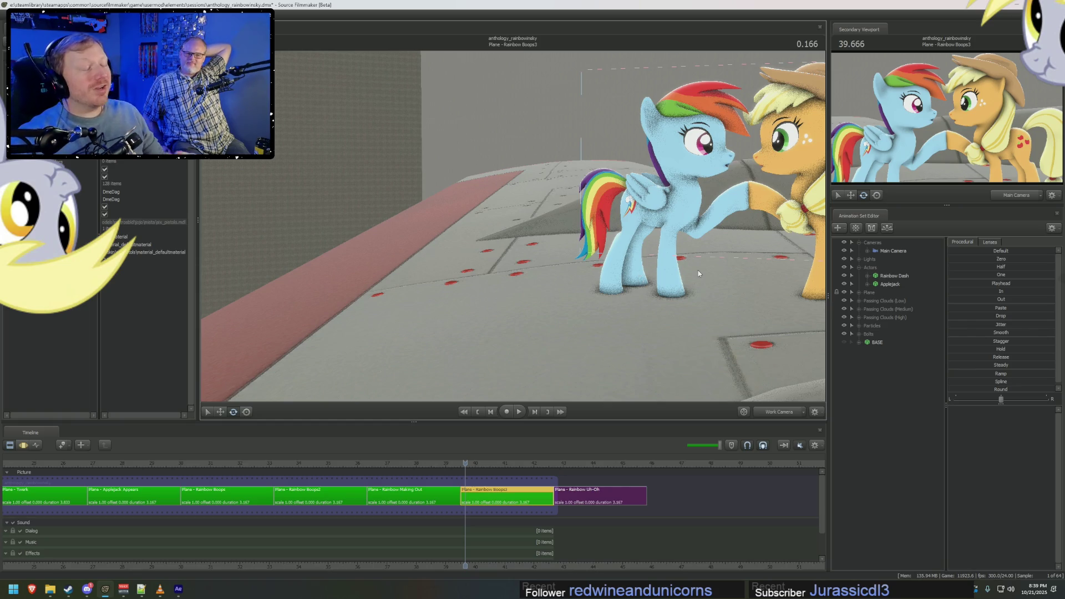
drag(729, 270, 515, 250)
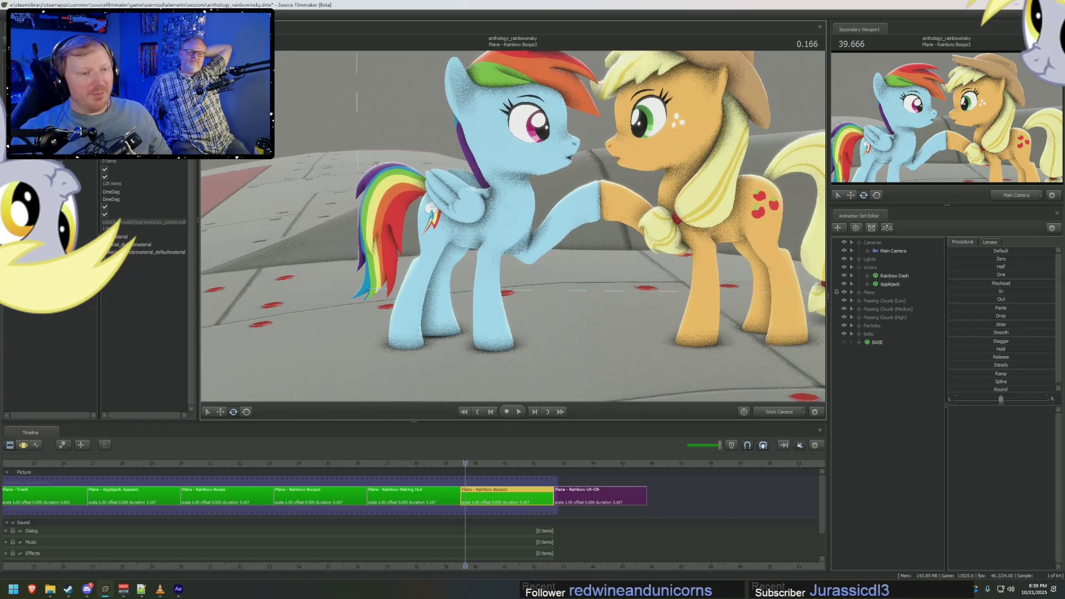
scroll(512, 225, down, 5)
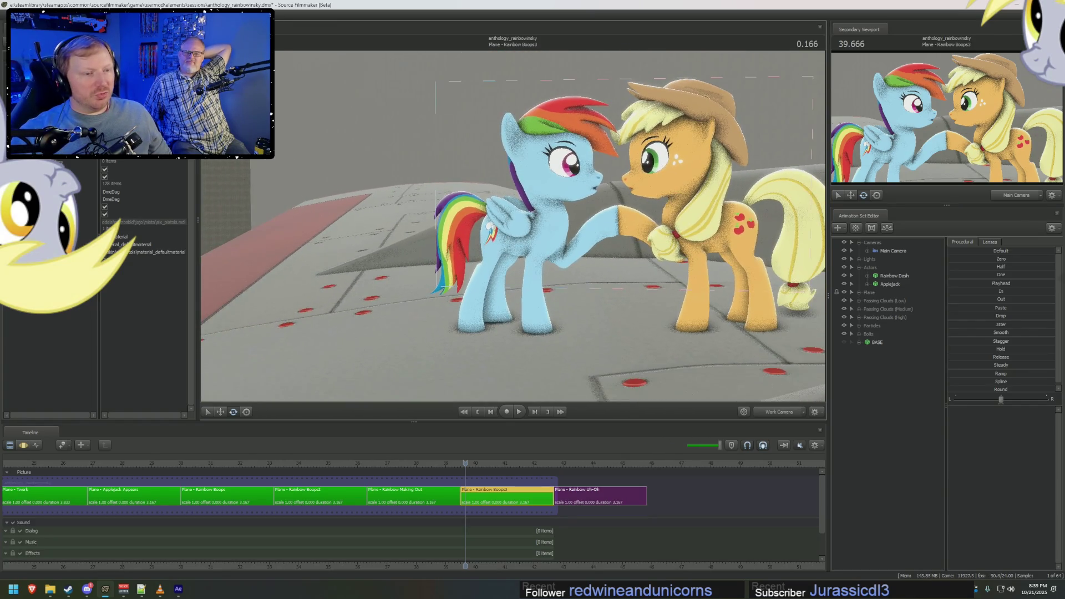
drag(515, 250, 682, 283)
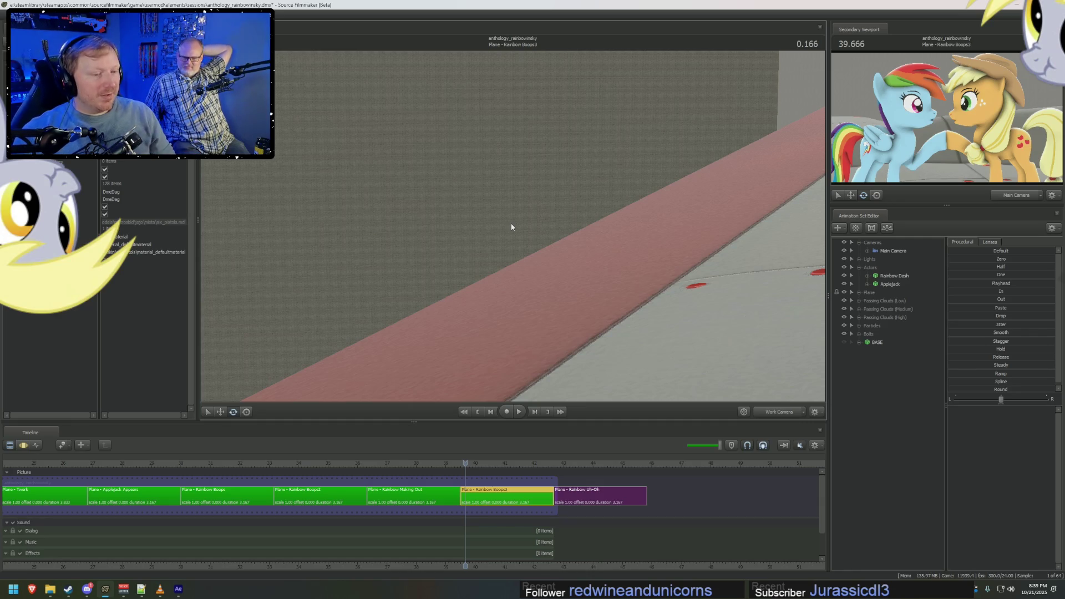
key(alt+Tab)
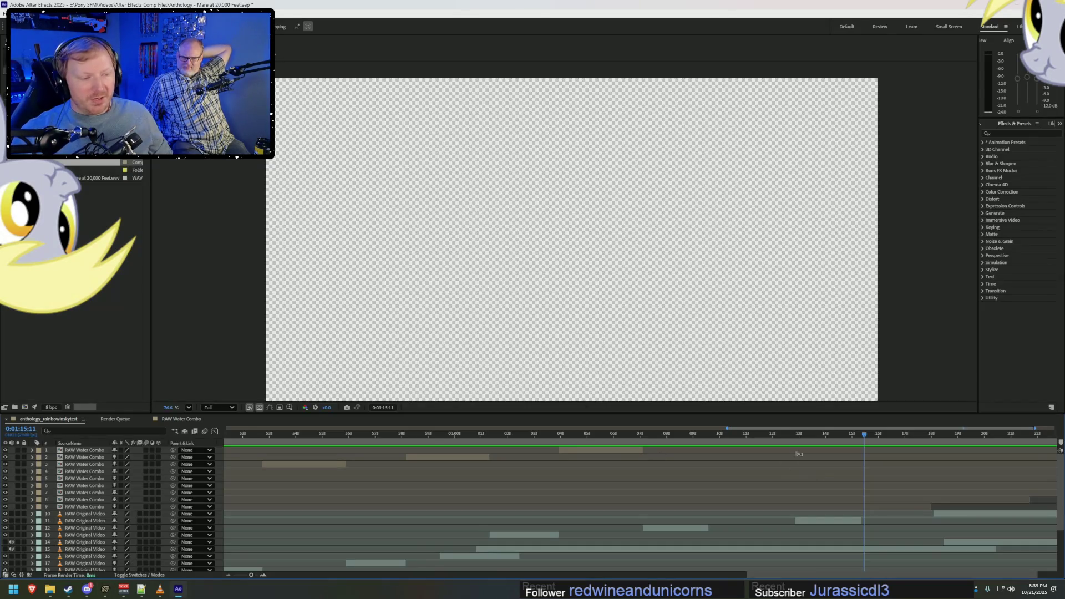
Enlarge the timeline panel and preview the edit around 1:12 from a couple of points.
drag(789, 414, 789, 320)
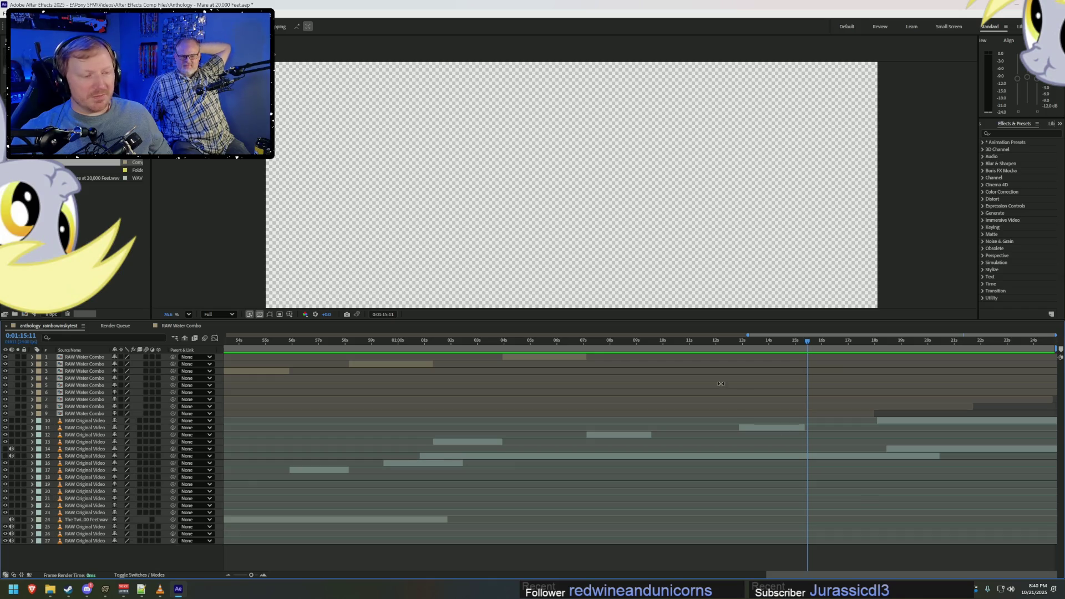
mouse_move(666, 343)
mouse_down()
mouse_move(746, 343)
mouse_move(522, 342)
mouse_up()
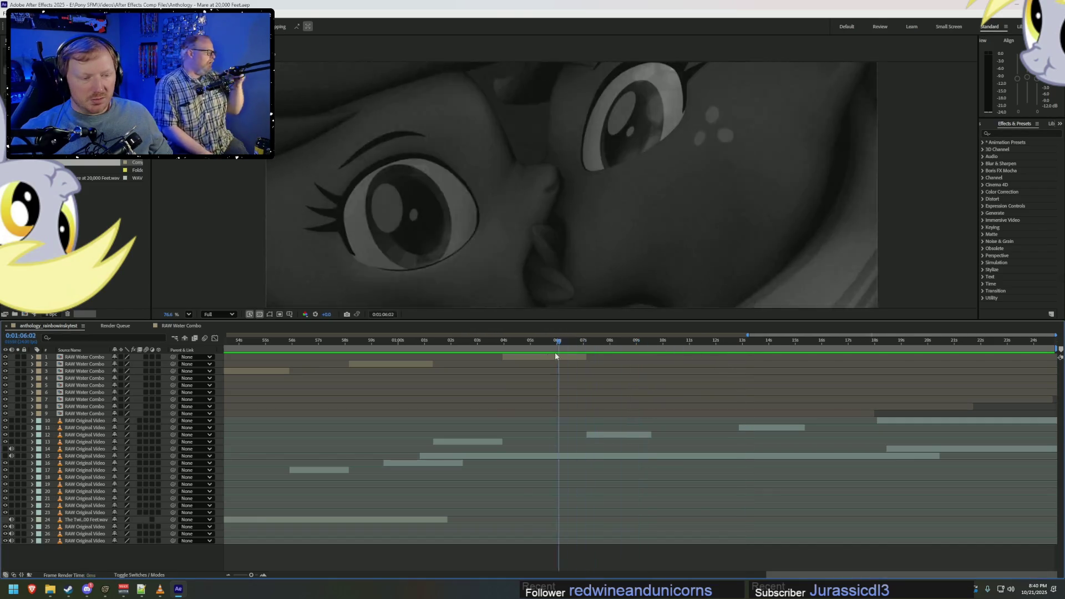
key(space)
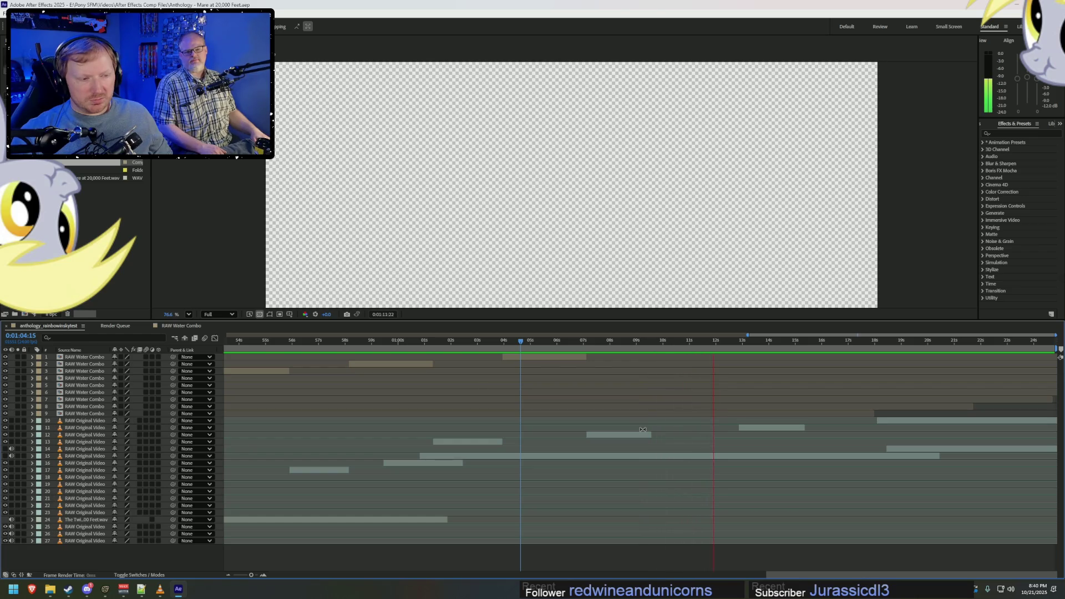
key(space)
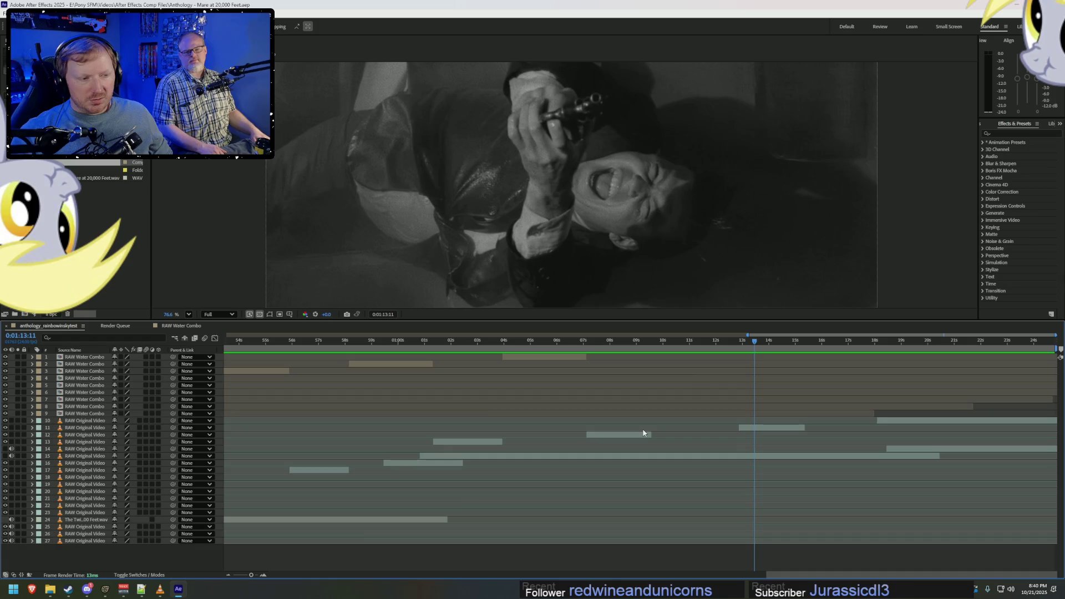
drag(726, 344, 703, 343)
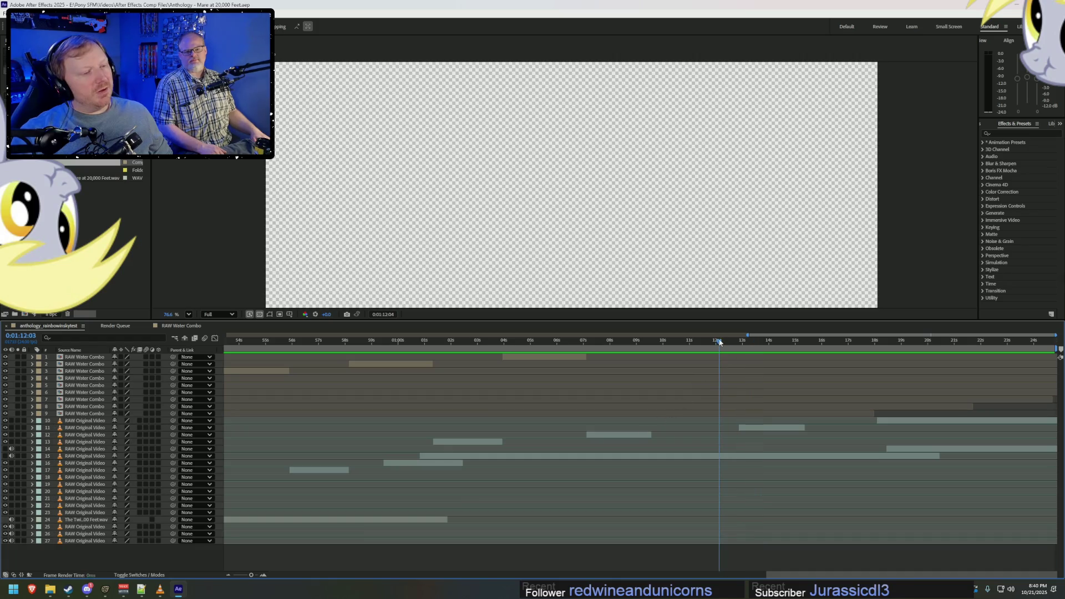
key(space)
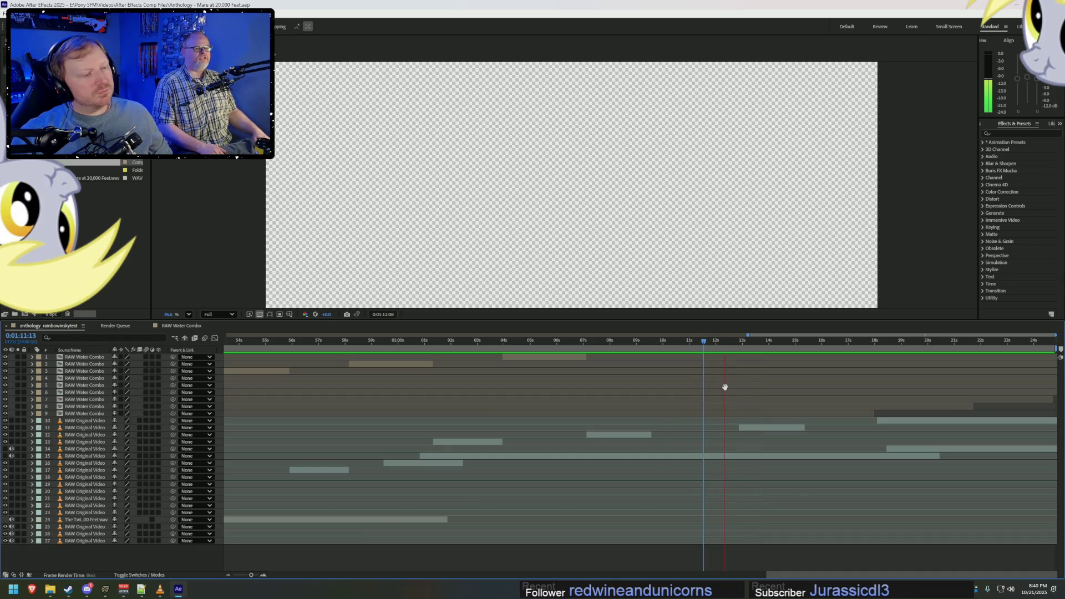
key(space)
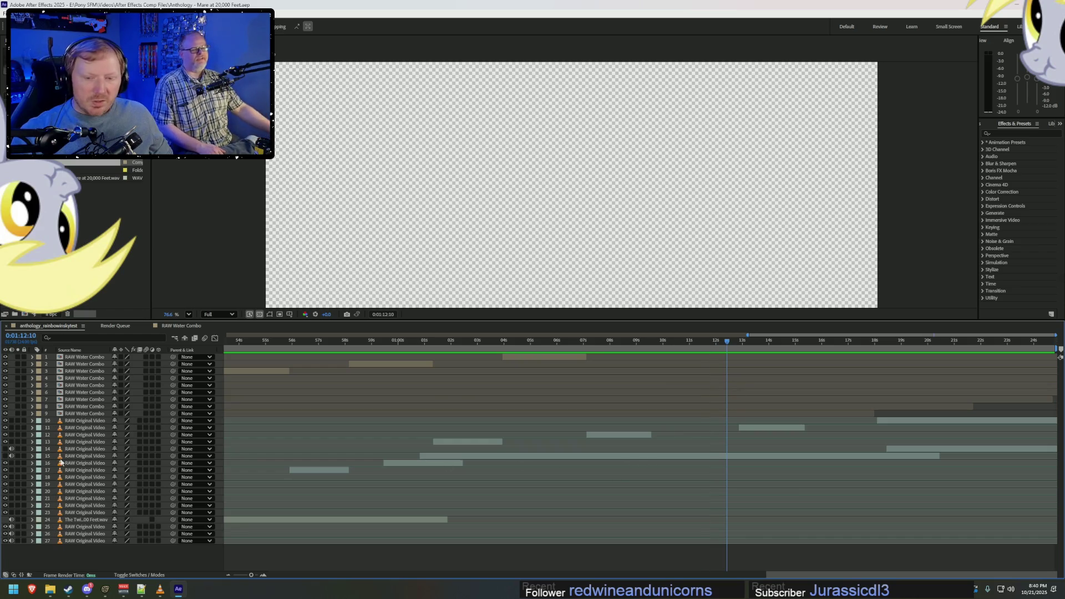
Select layer 15, the long original video clip, and expand its audio properties.
click(84, 457)
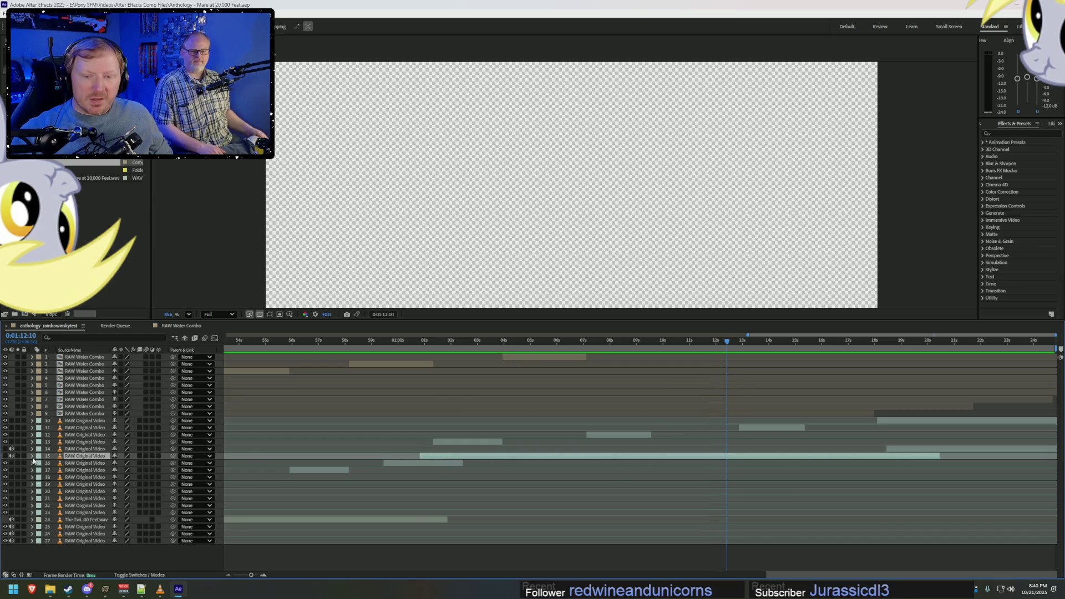
click(33, 457)
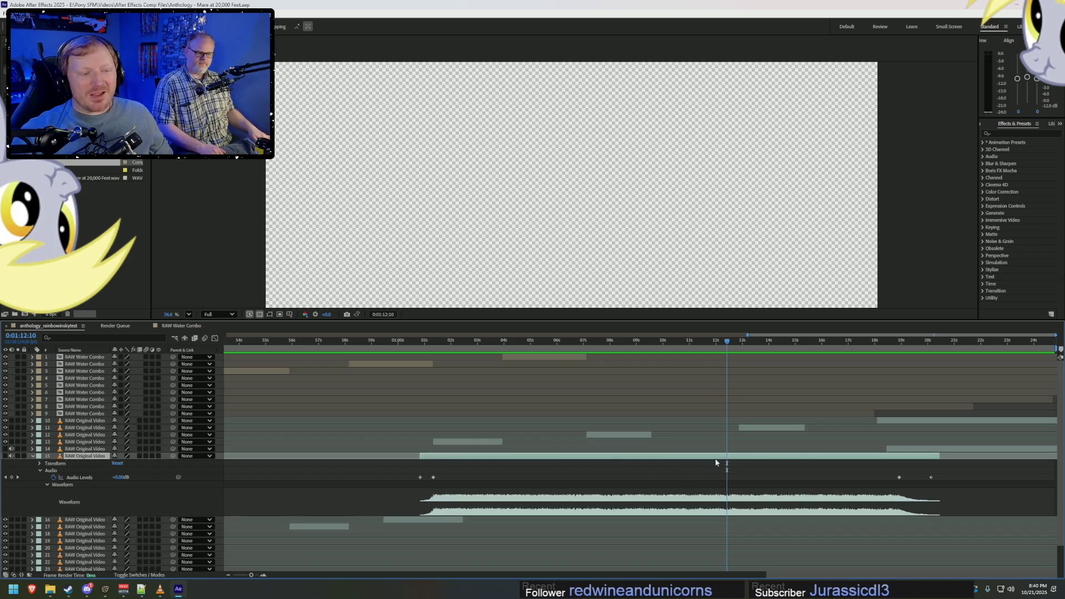
Zoom the timeline in and preview from the start of layer 15's audio through the kissing close-up.
key(equal)
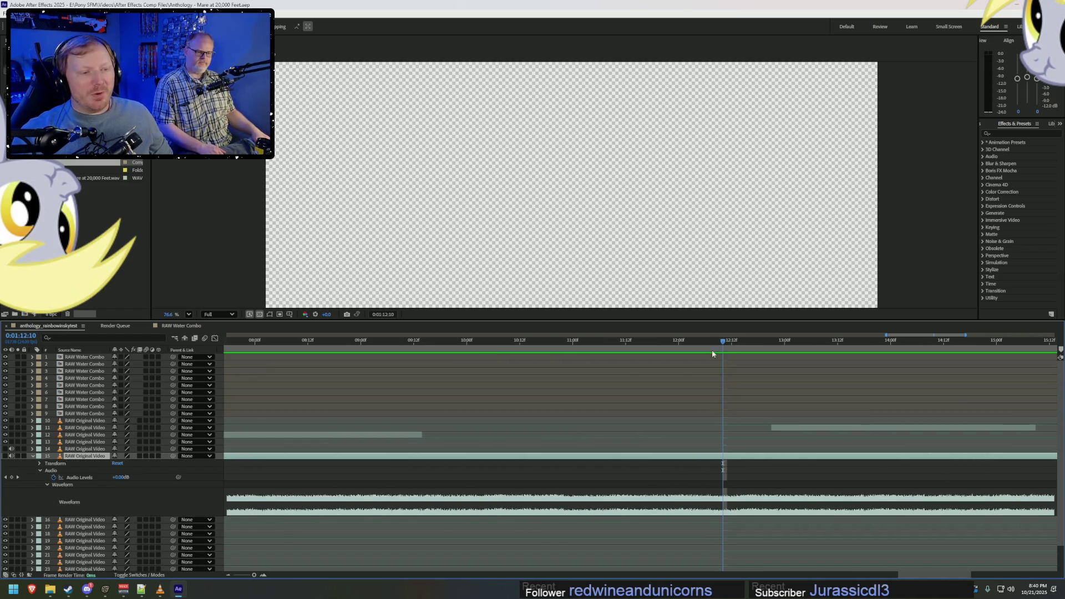
key(minus)
key(equal)
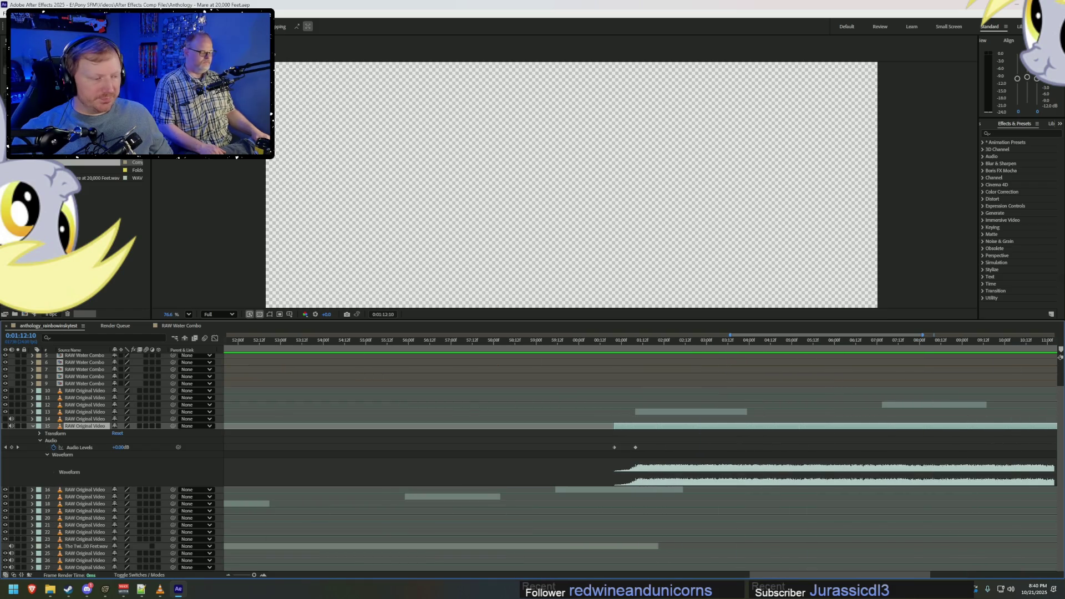
drag(840, 575, 903, 574)
click(451, 341)
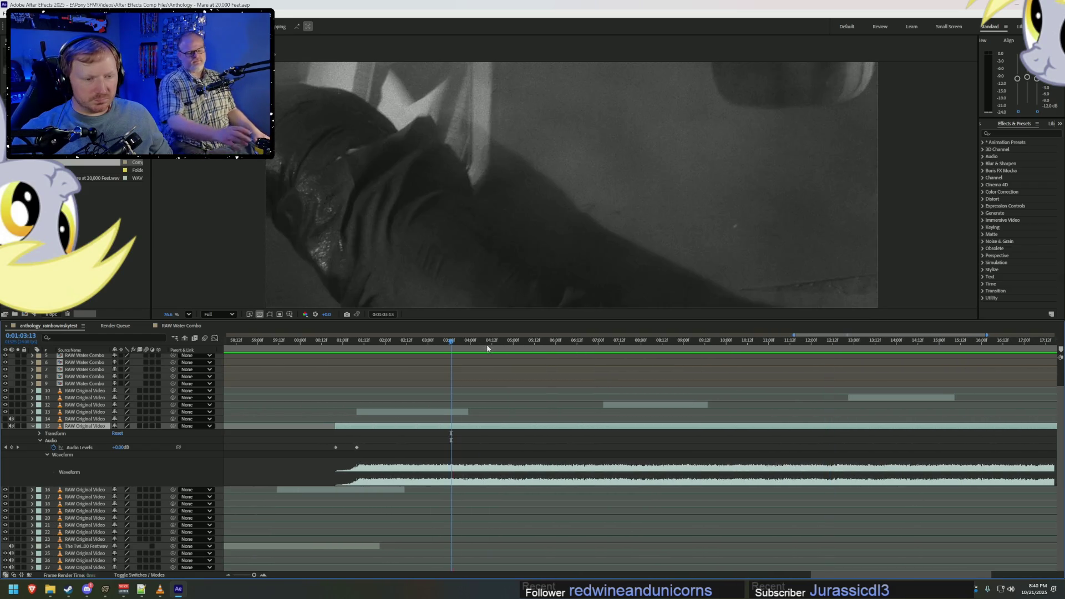
key(space)
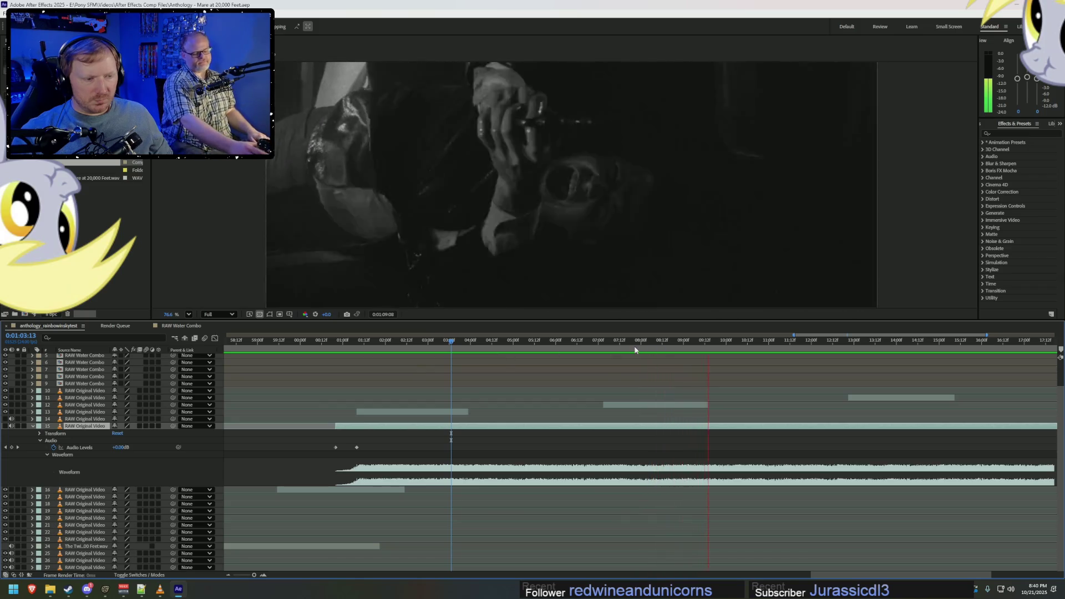
click(822, 343)
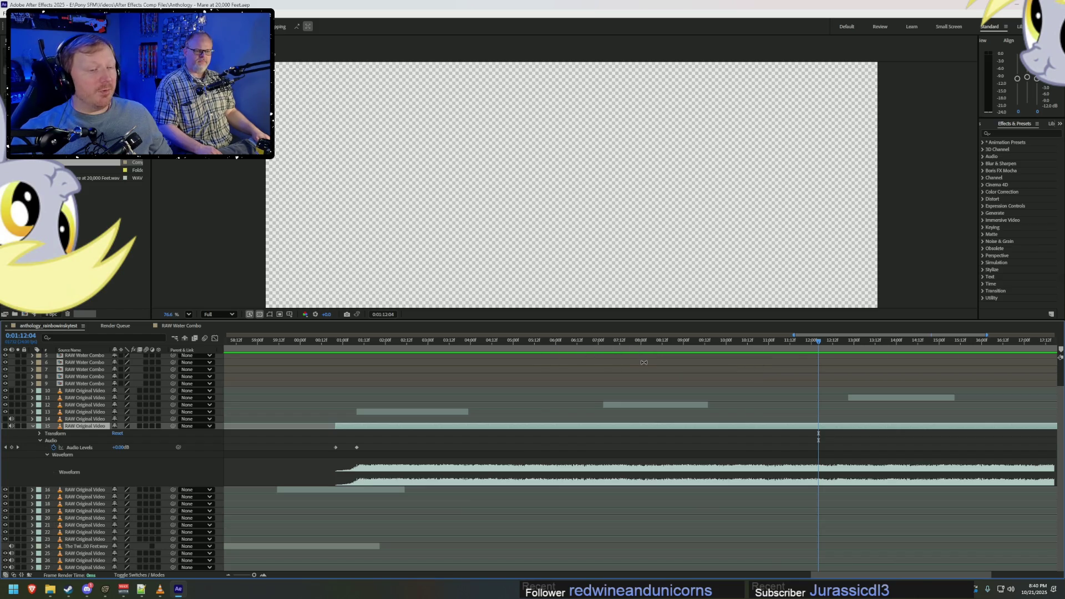
drag(597, 342, 519, 343)
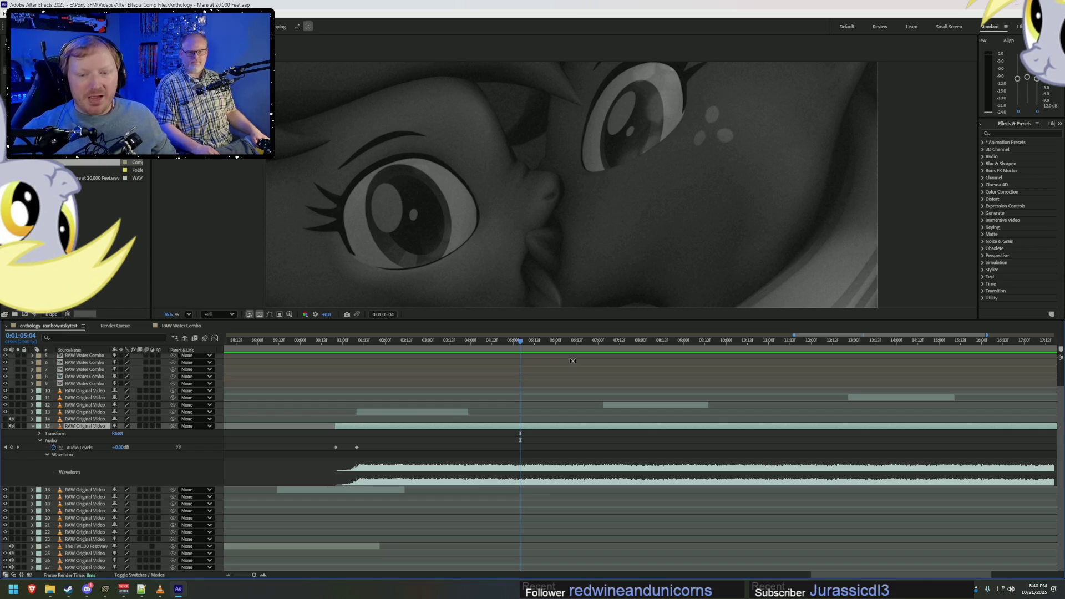
Jump to 1:03 in the composition and start previewing the footage from there.
click(438, 344)
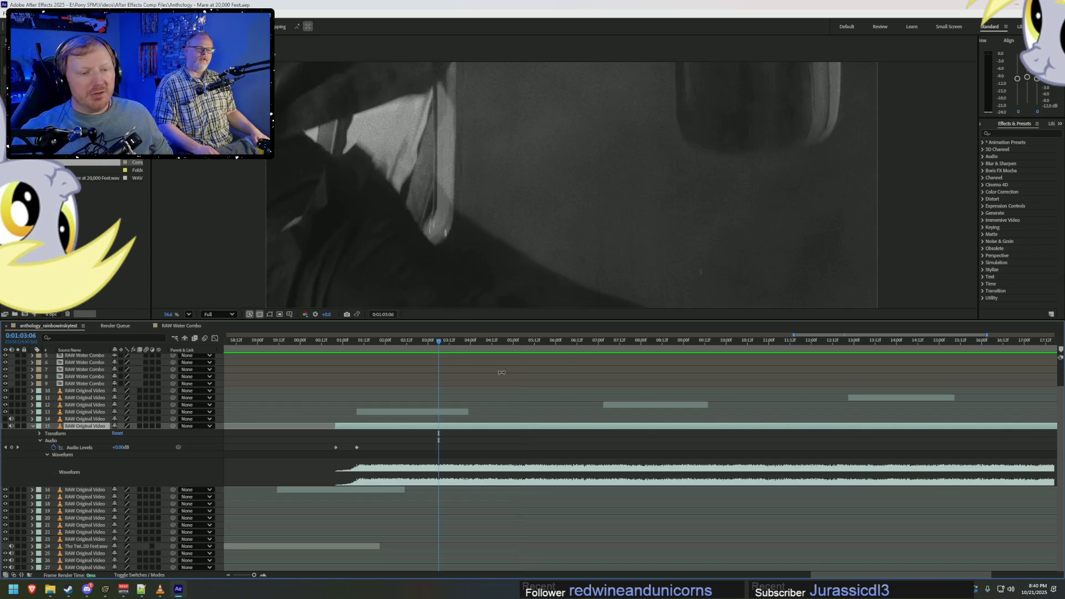
key(equal)
key(space)
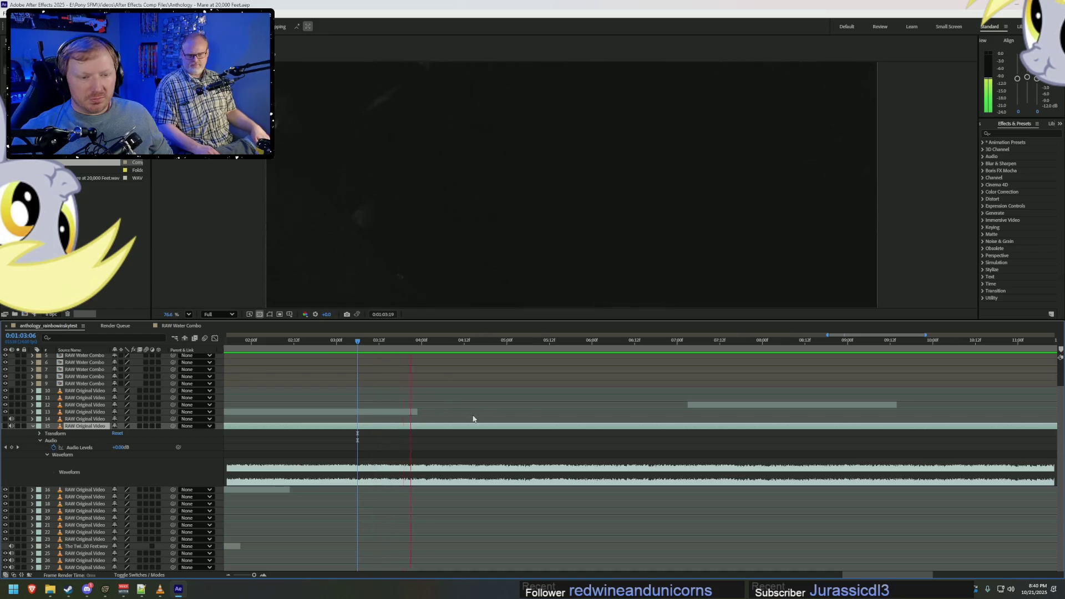
drag(844, 576, 866, 576)
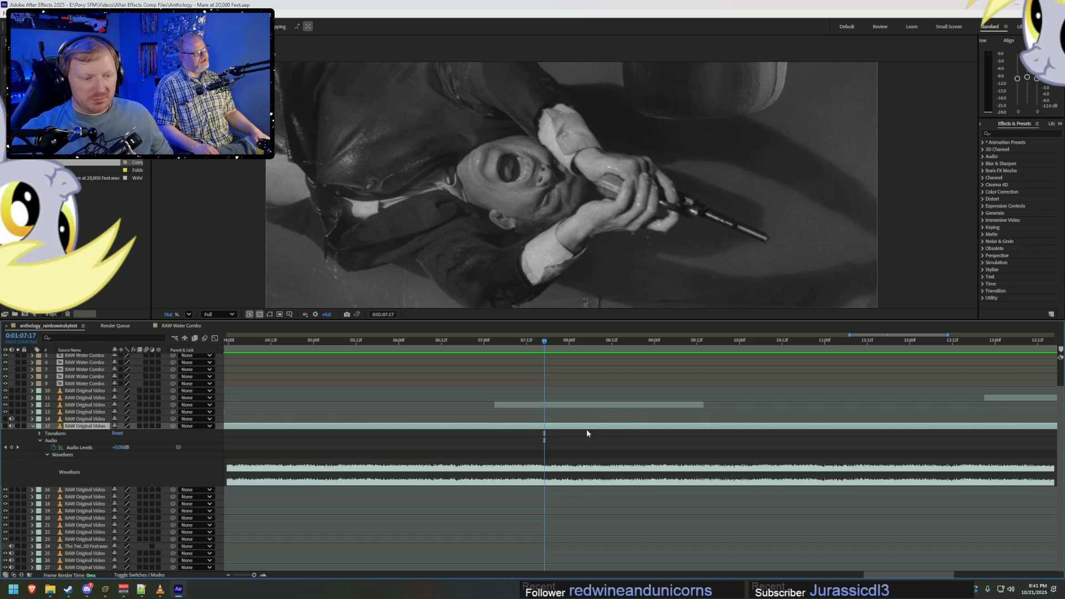
Set the time to 1:07:21 on the screaming shot and split the RAW Original Video audio layer there.
drag(544, 341, 557, 345)
key(space)
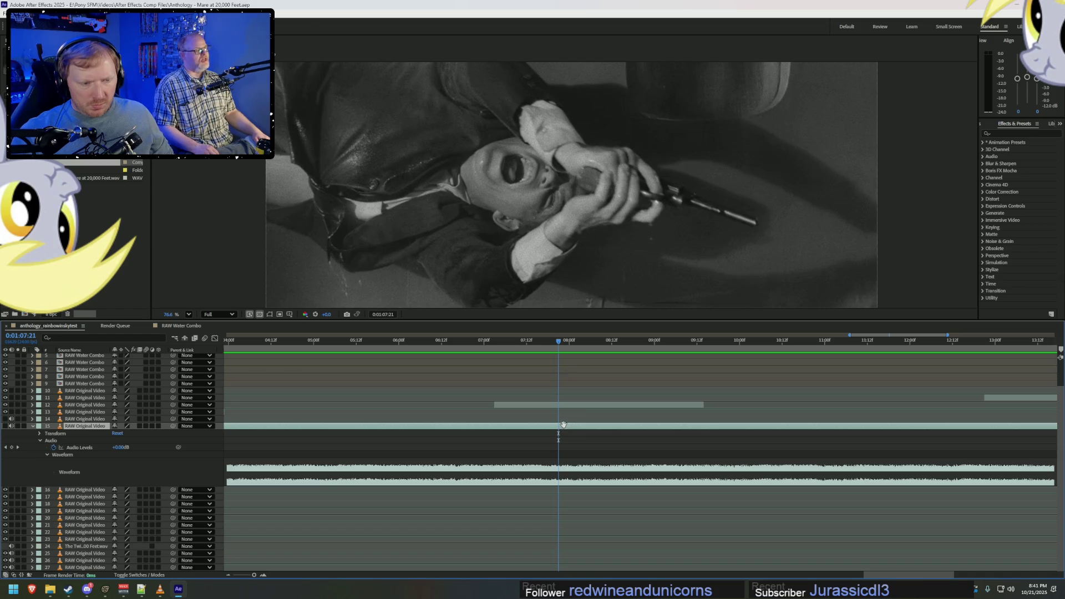
key(ctrl+shift+d)
alt+scroll(628, 422, down, 3)
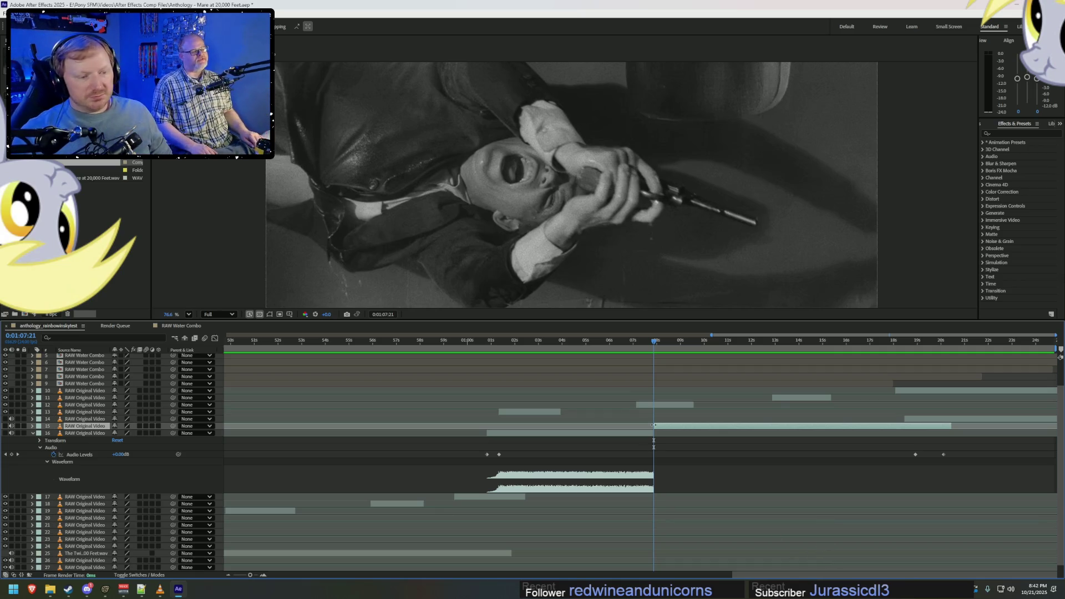
Preview past the first cut, place the time at the pause point and split the audio layer again.
key(equal)
key(equal)
key(equal)
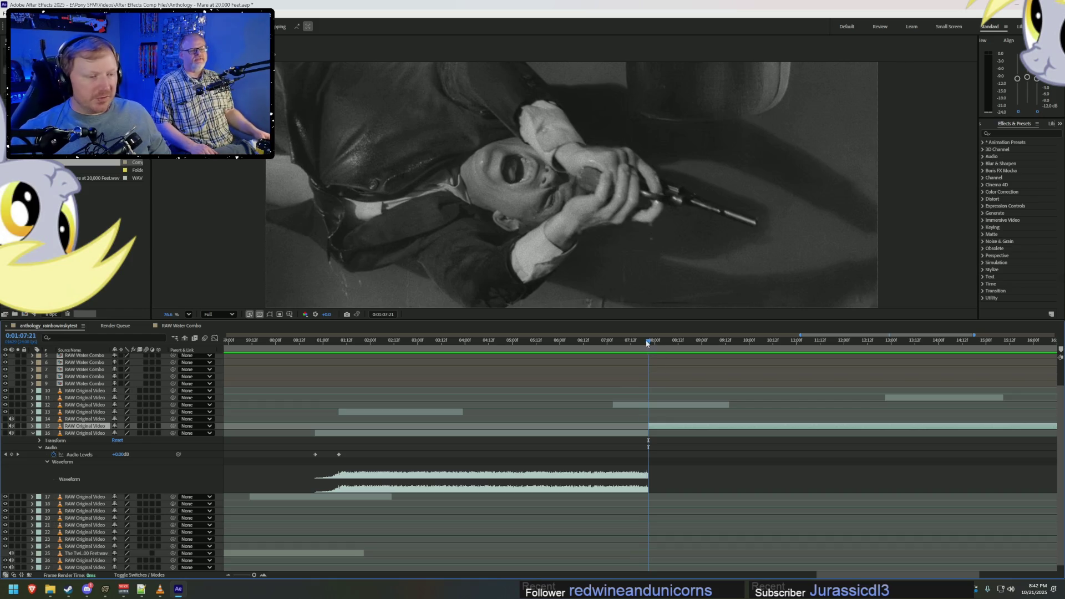
drag(651, 343, 649, 346)
key(space)
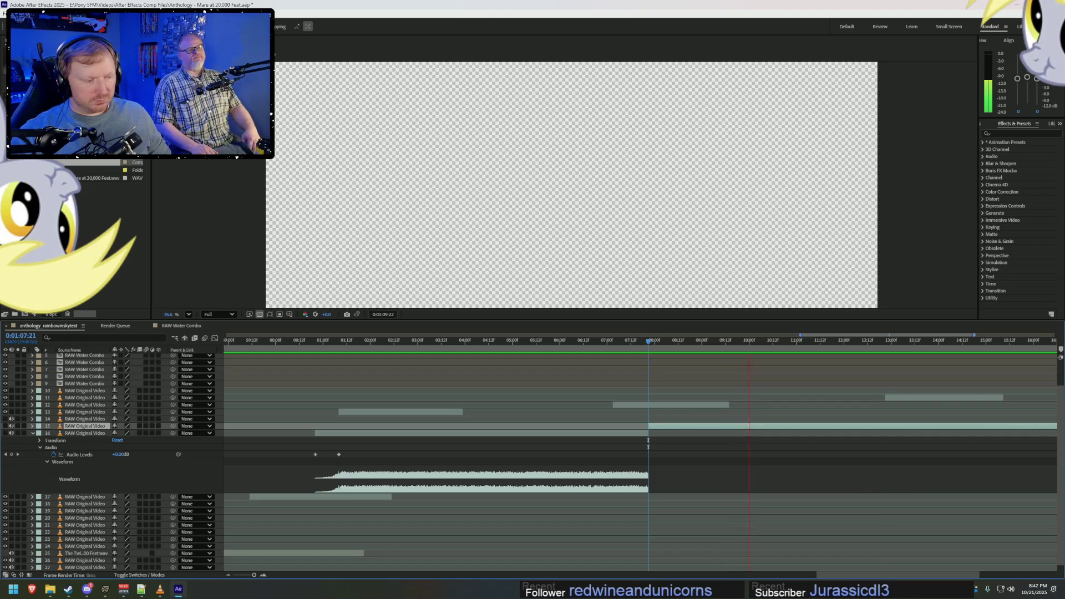
drag(874, 575, 899, 575)
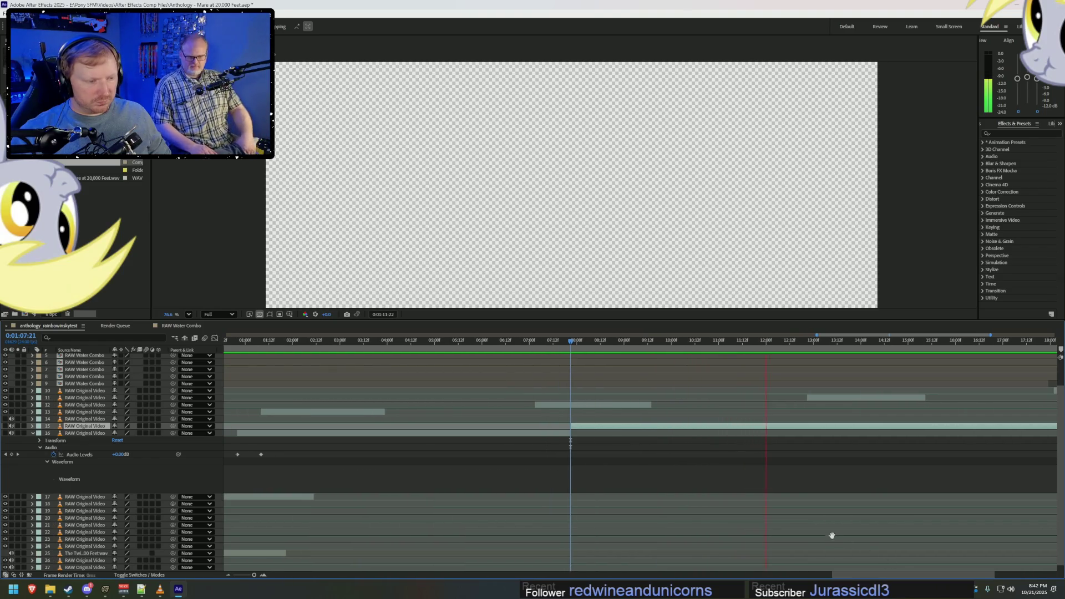
key(space)
click(778, 346)
key(space)
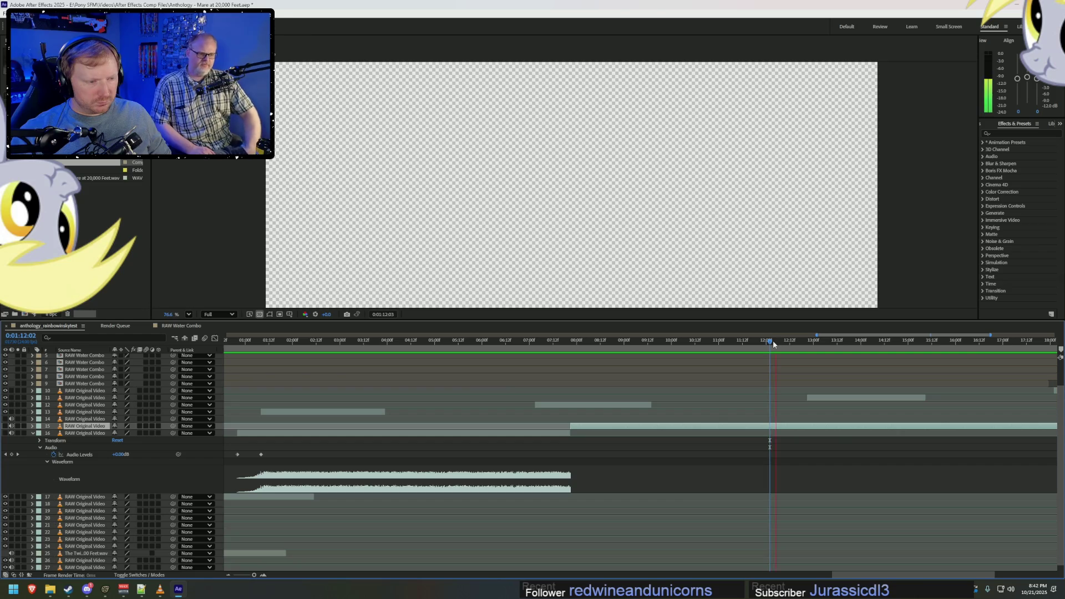
key(space)
click(775, 343)
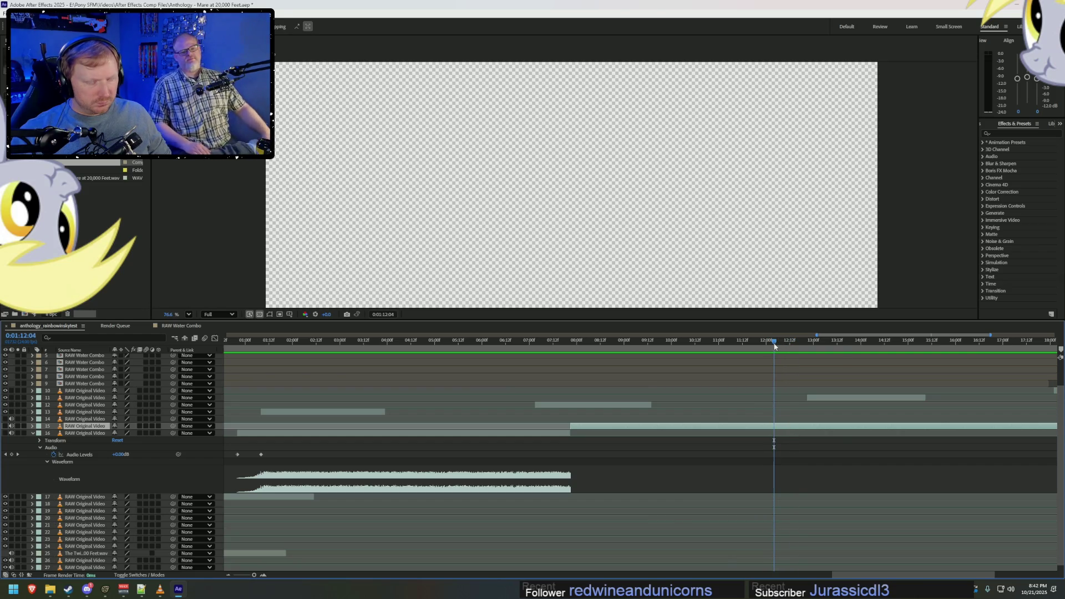
key(ctrl+shift+d)
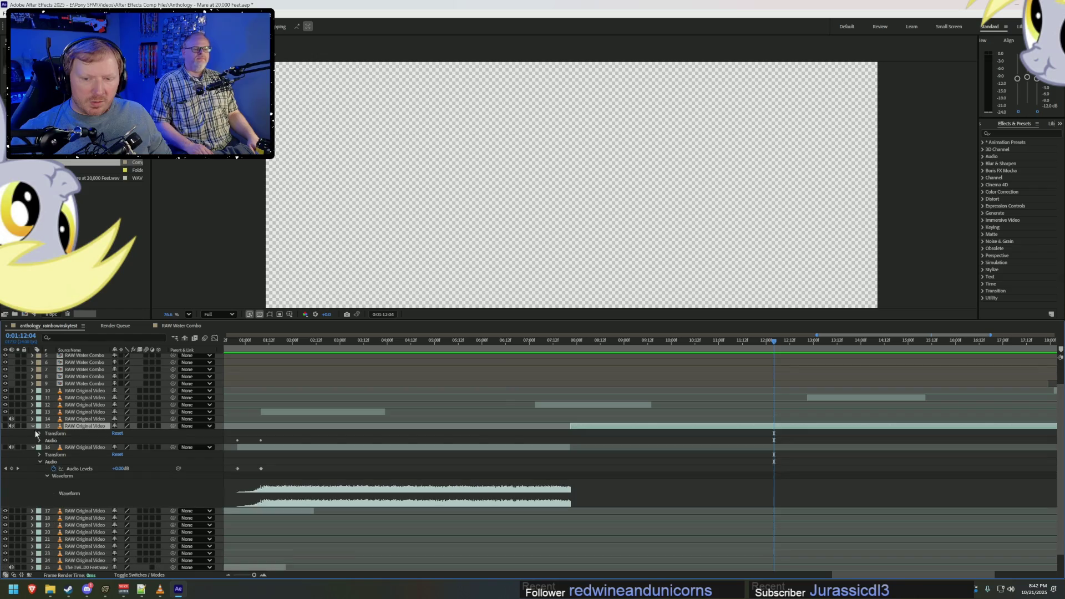
Reveal both split clips' waveforms, scrub to 1:12:11 and cut the chosen layer there.
click(39, 440)
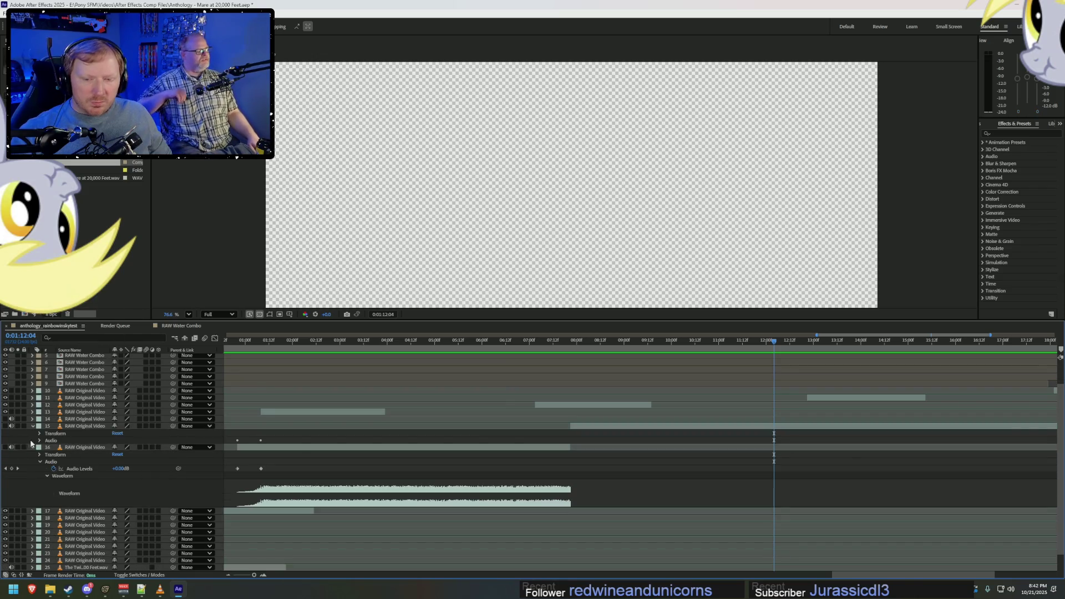
click(48, 454)
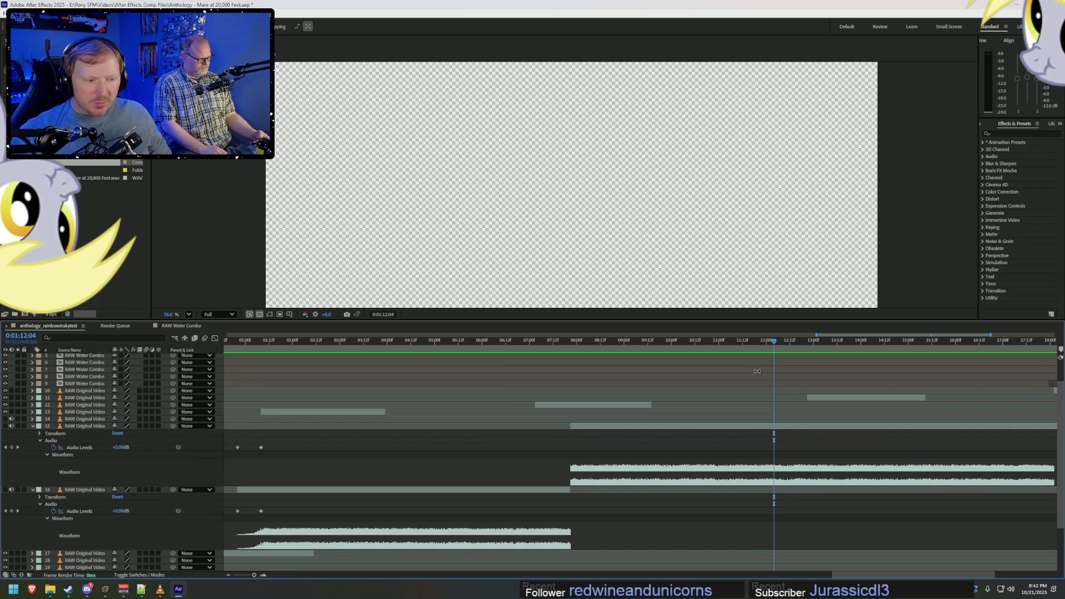
click(771, 344)
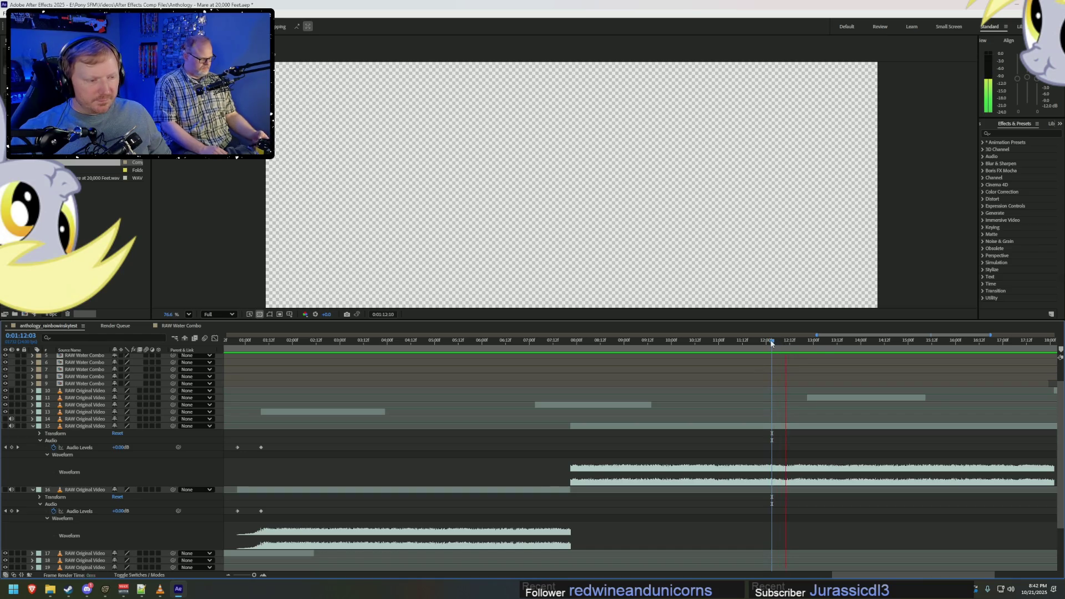
drag(771, 342, 784, 345)
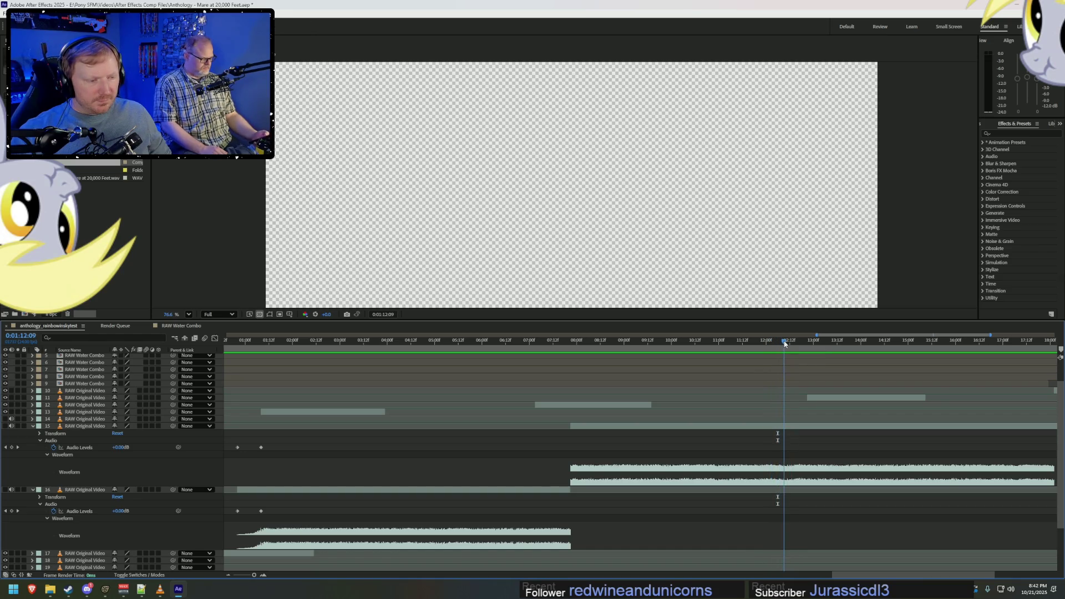
click(785, 342)
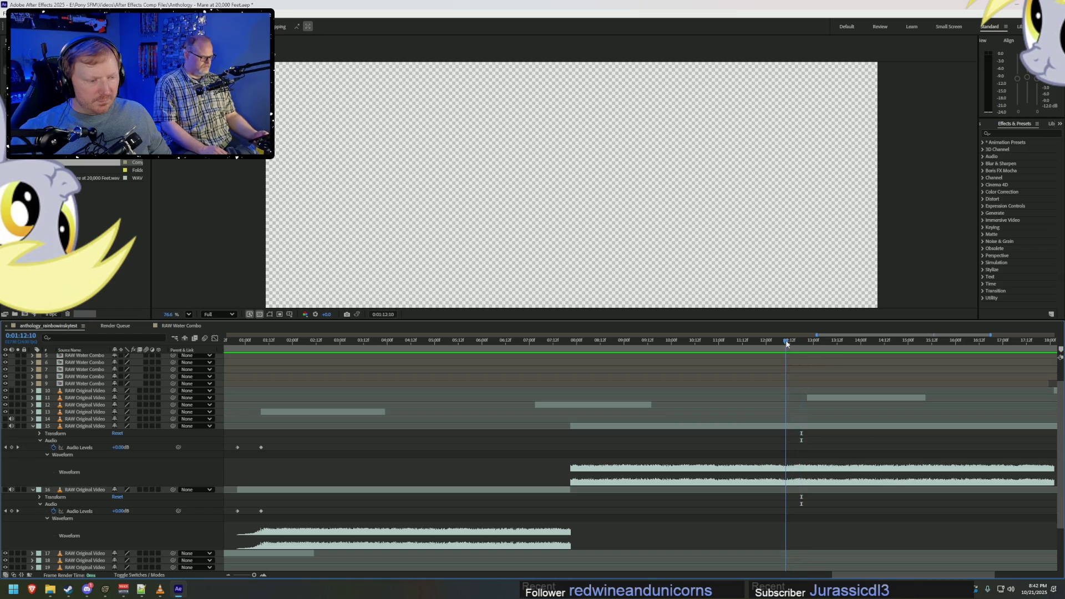
drag(788, 343, 788, 344)
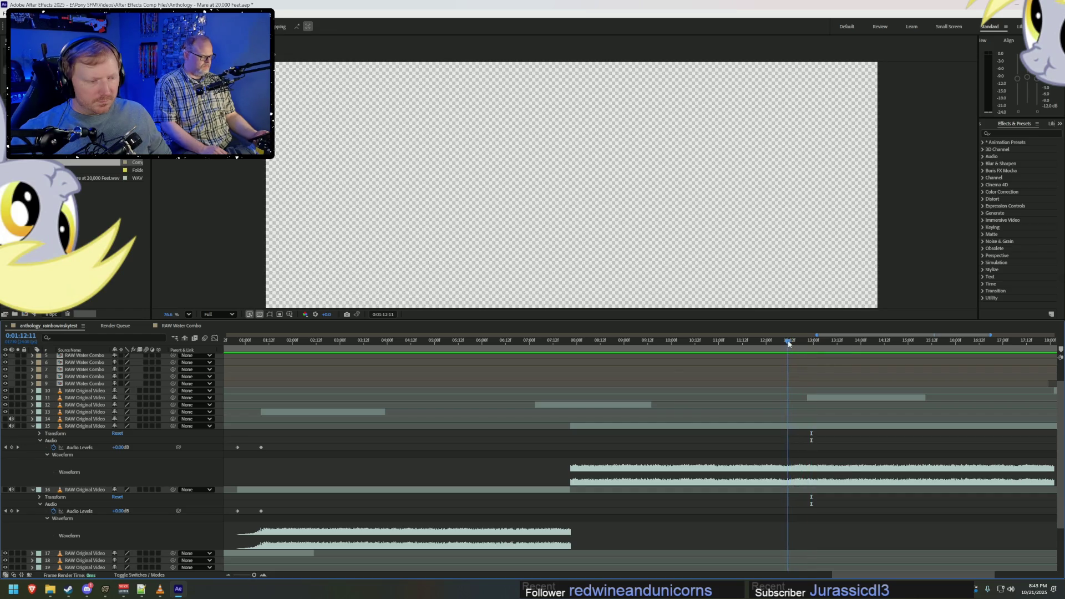
click(801, 427)
key(ctrl+shift+d)
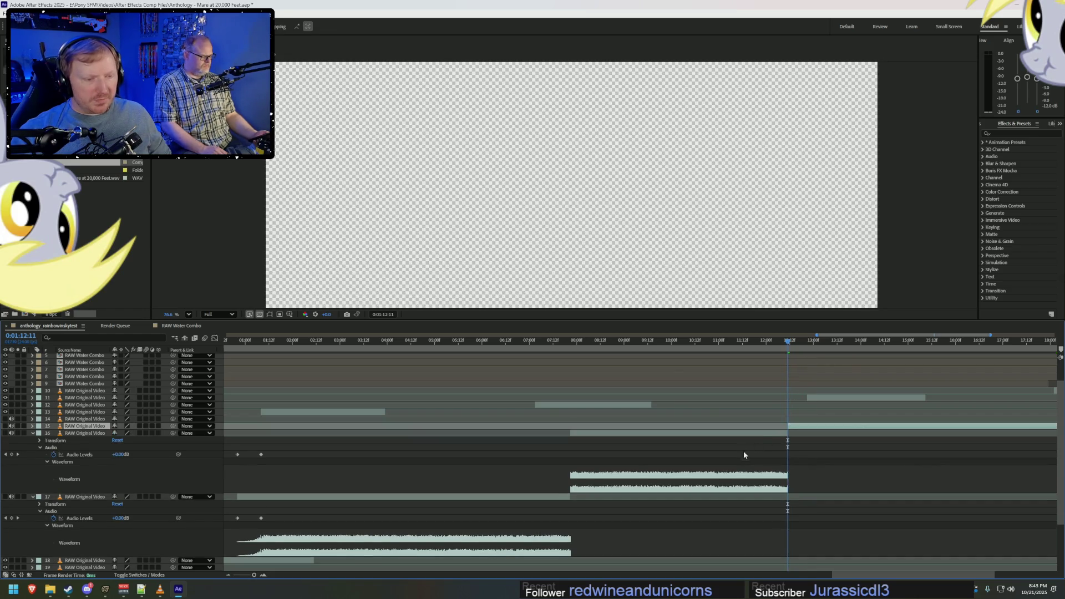
Slide the later cut clip further along and duplicate a clip so the copy starts at the current time.
click(745, 435)
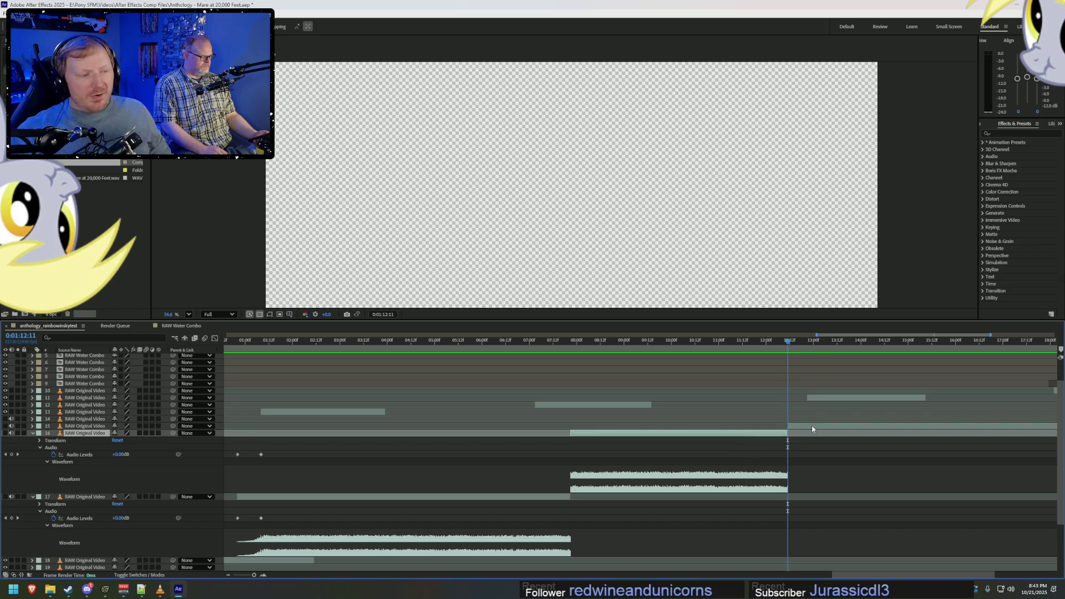
drag(811, 425, 1004, 414)
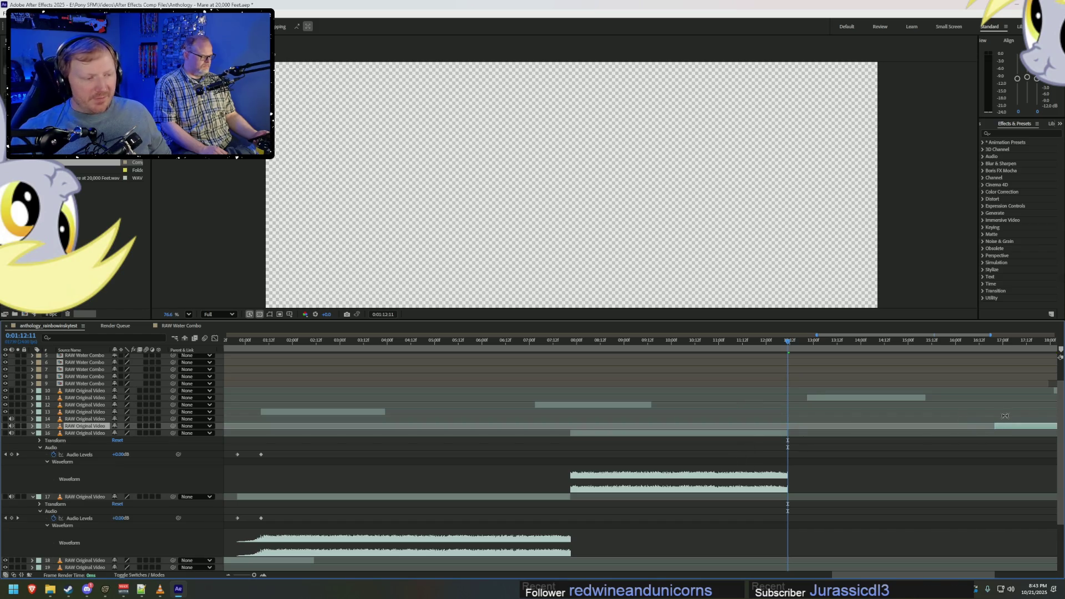
click(756, 434)
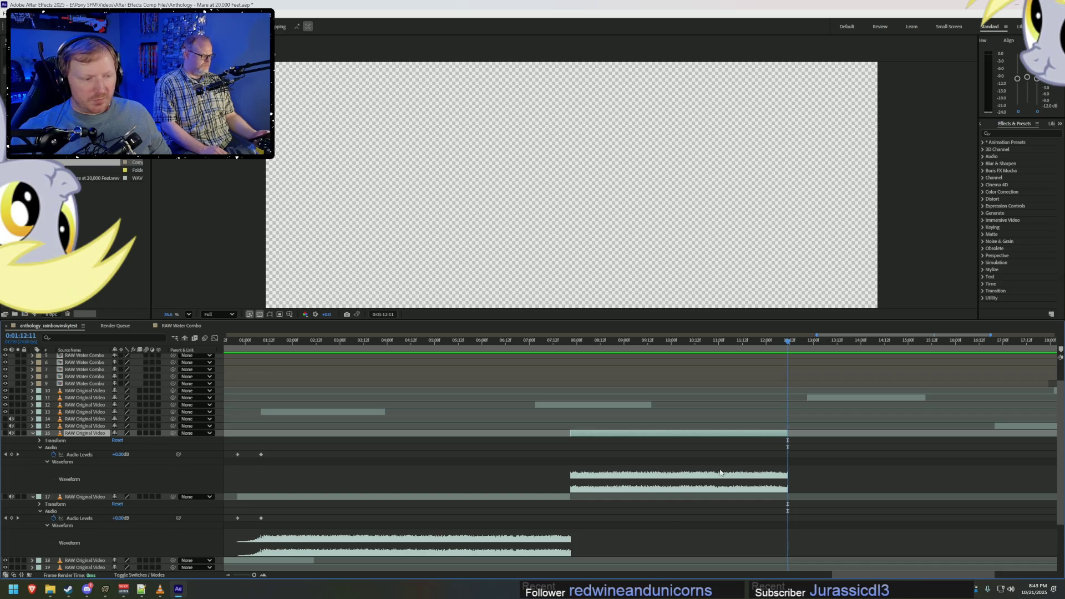
key(ctrl+d)
key(bracketleft)
Preview the rearranged audio from just before the edit and collapse the expanded layer properties.
drag(738, 341, 744, 341)
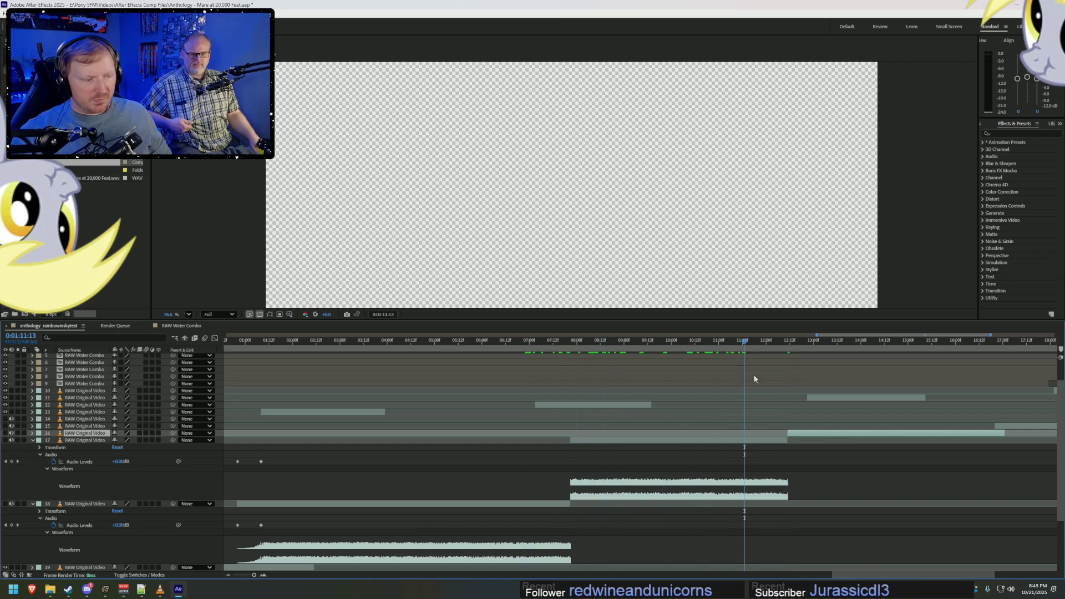
key(space)
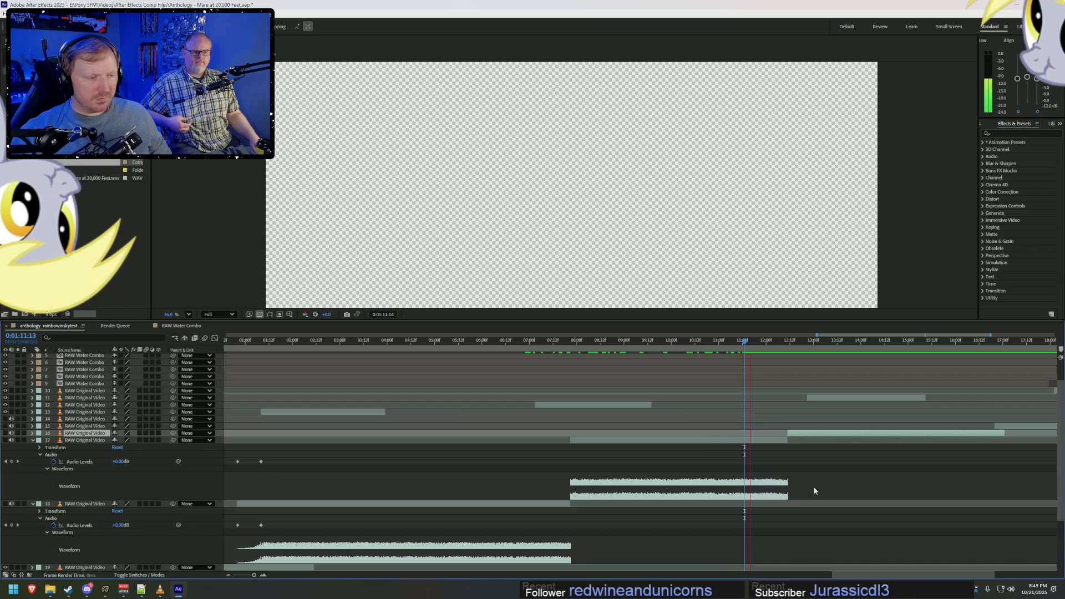
click(700, 341)
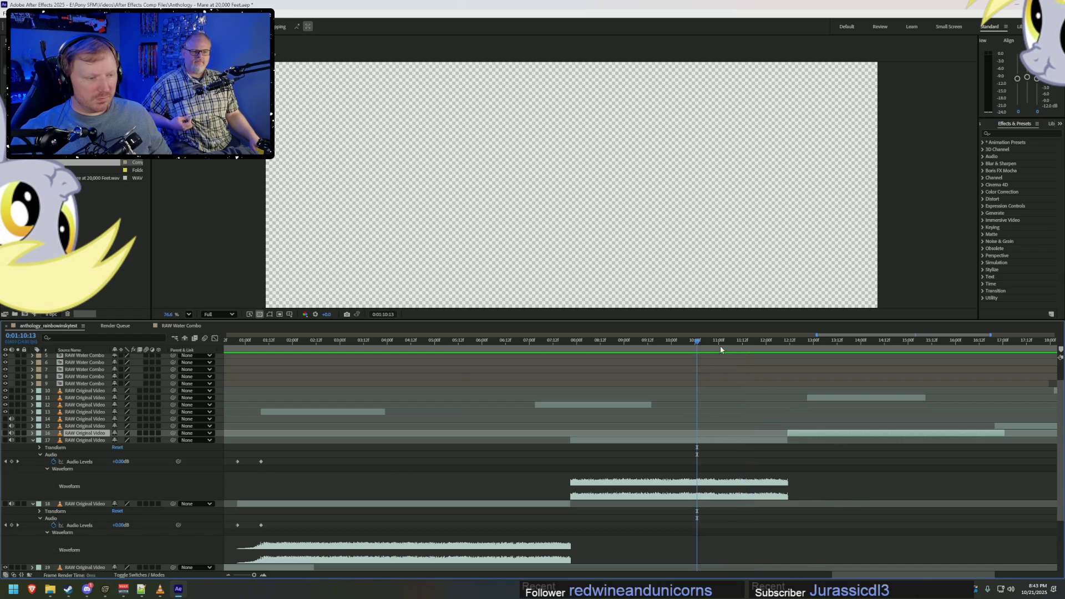
key(space)
key(space)
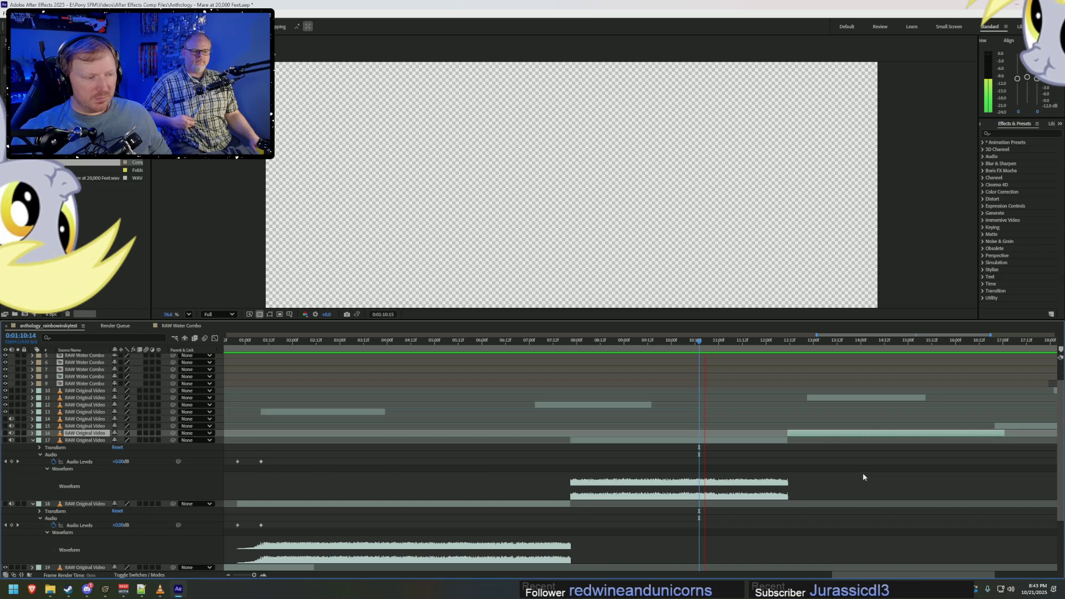
scroll(861, 458, down, 4)
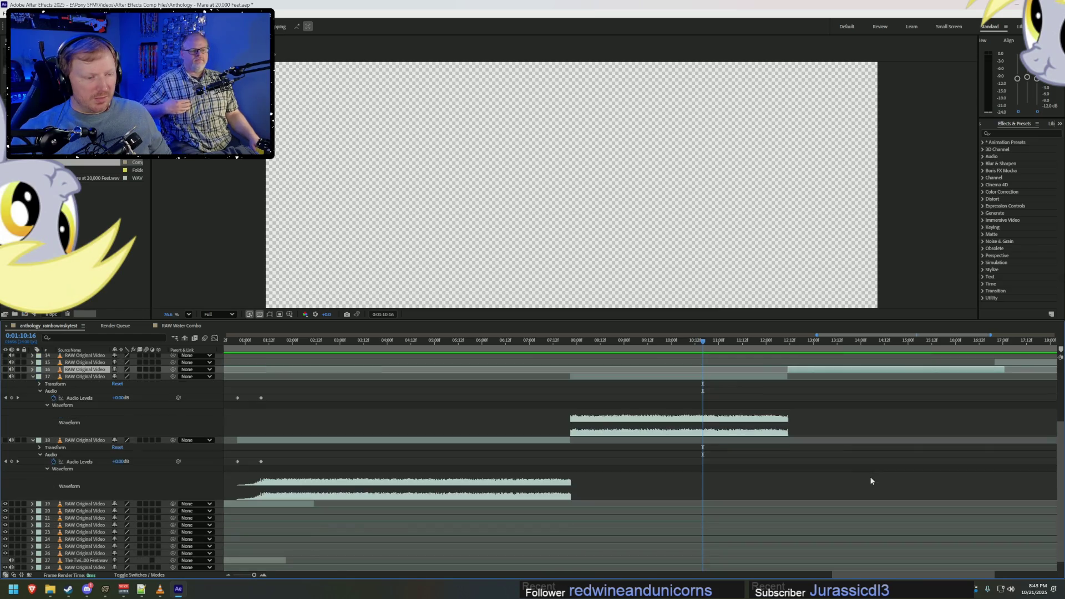
drag(703, 340, 670, 340)
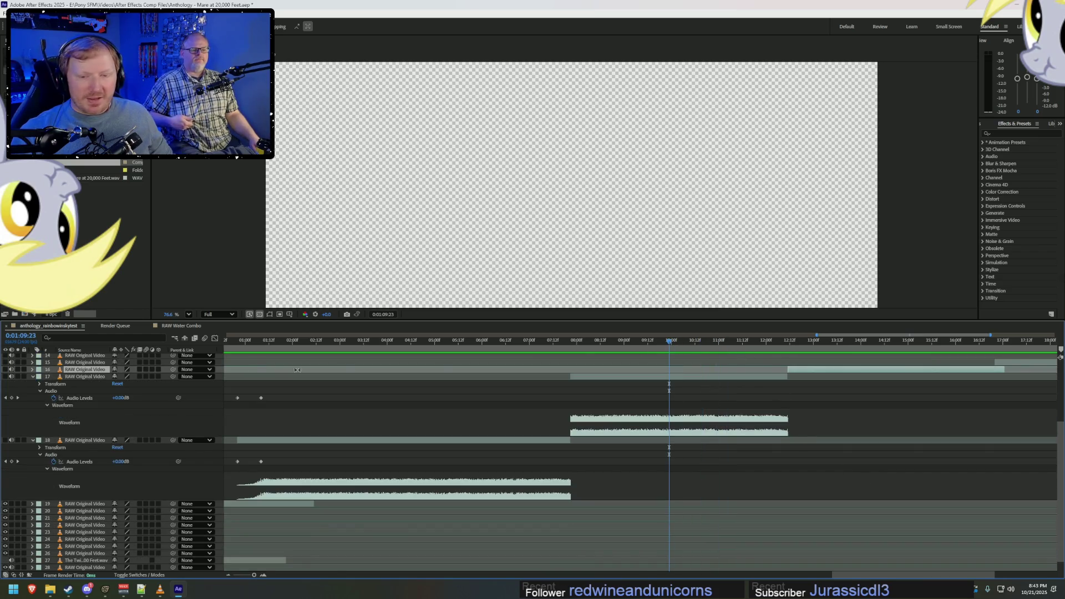
click(32, 376)
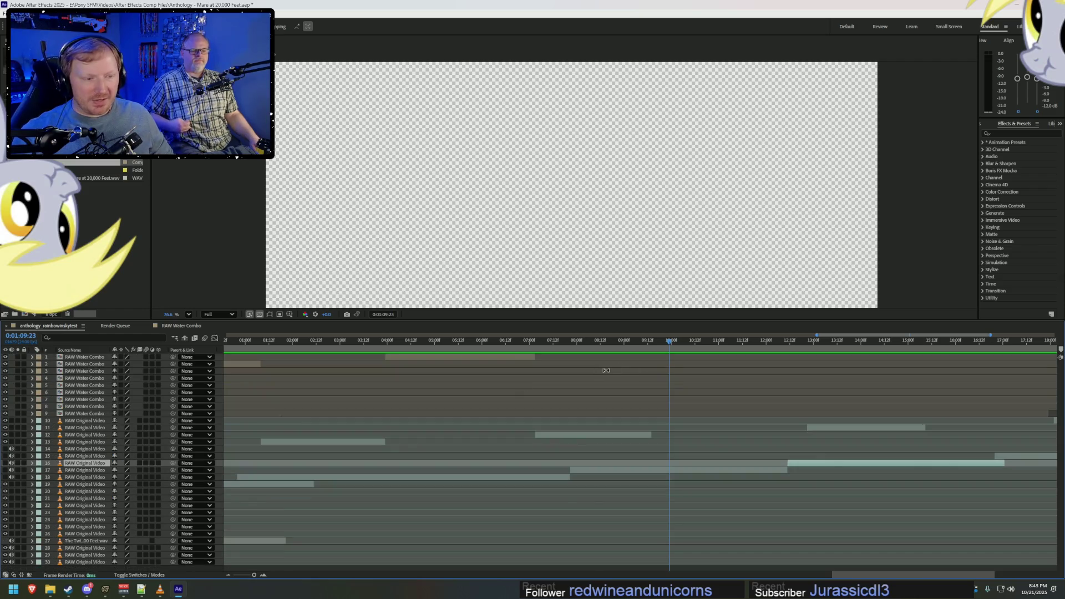
Stop the preview, close the anthology project to an untitled one and bring up File Explorer.
mouse_move(670, 341)
mouse_down()
mouse_move(621, 348)
mouse_move(637, 343)
mouse_up()
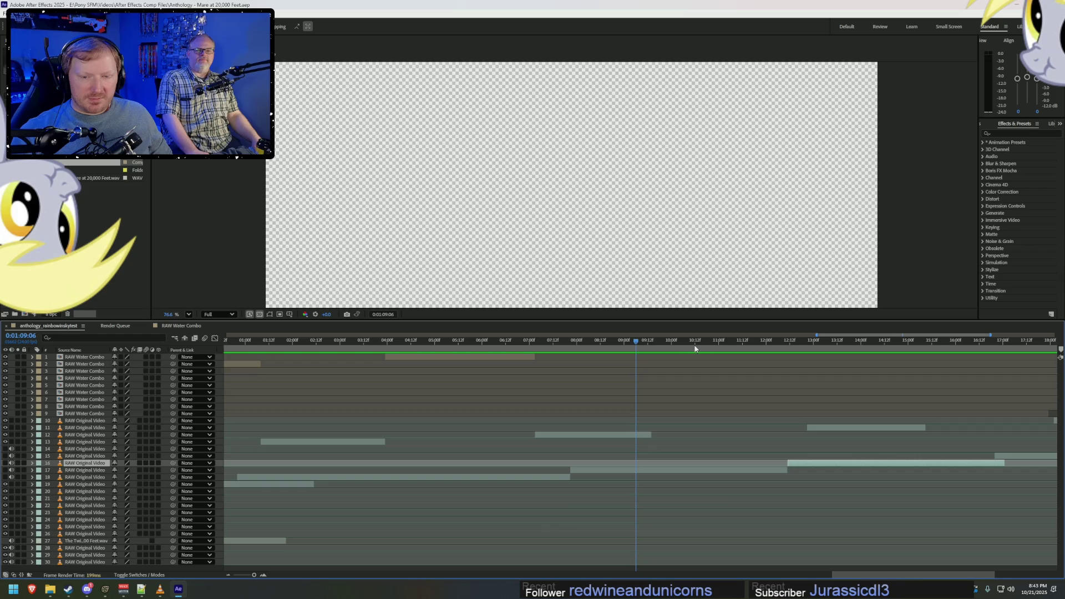
key(space)
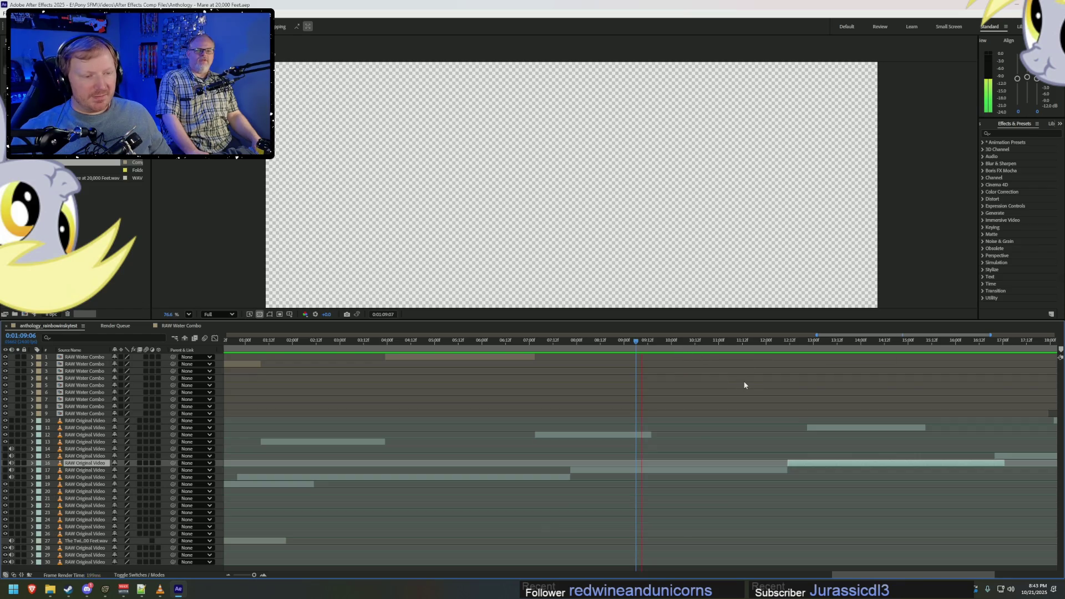
key(space)
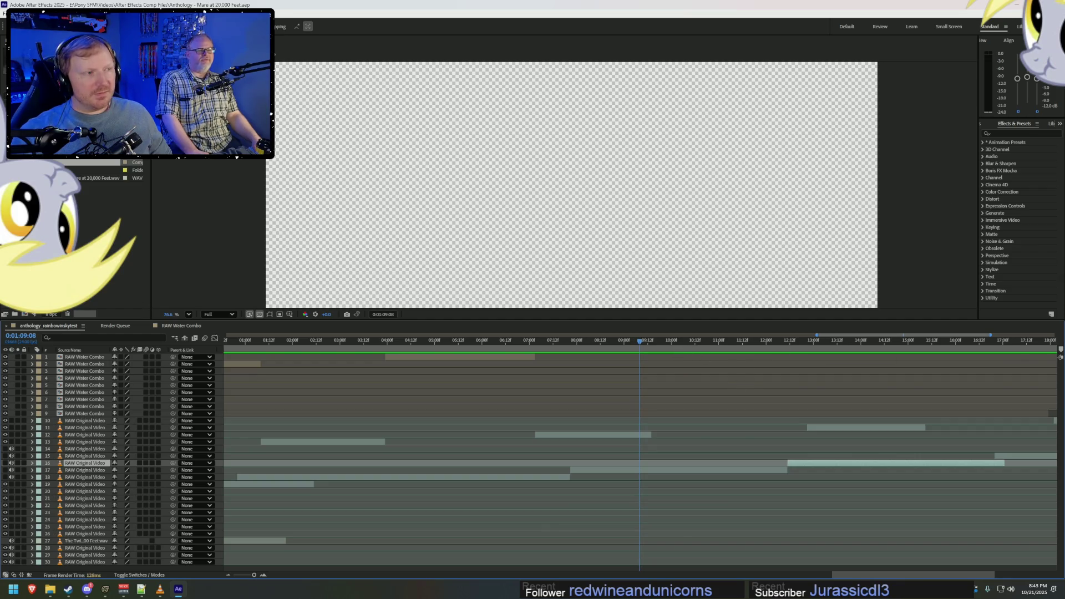
key(ctrl+alt+n)
key(super+e)
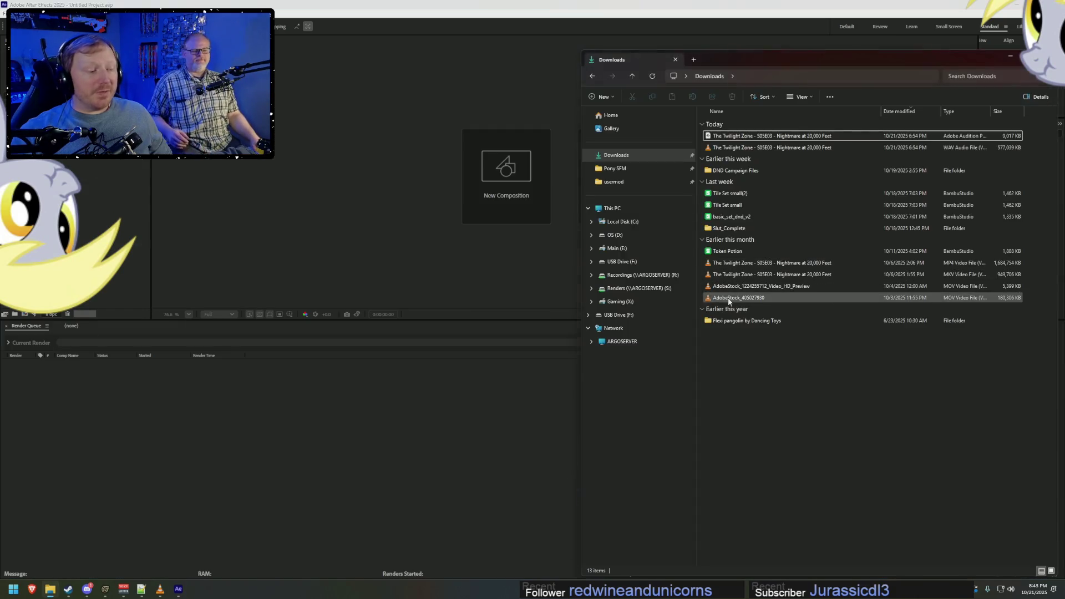
Bring up Task Manager, enlarge it and glance at memory usage before returning to Processes.
key(alt+Tab)
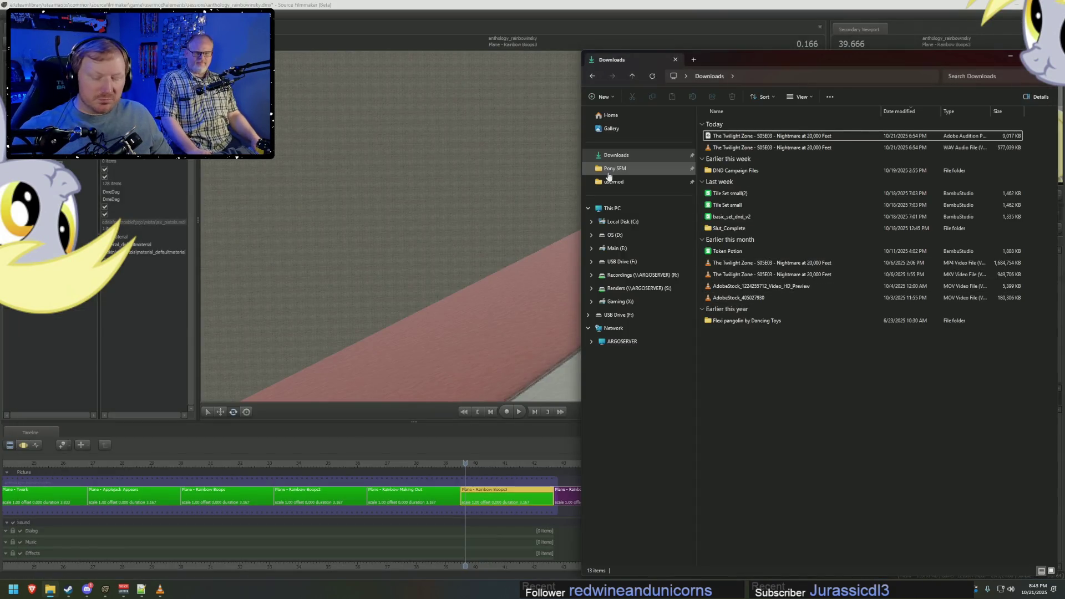
key(ctrl+shift+Escape)
drag(405, 146, 725, 114)
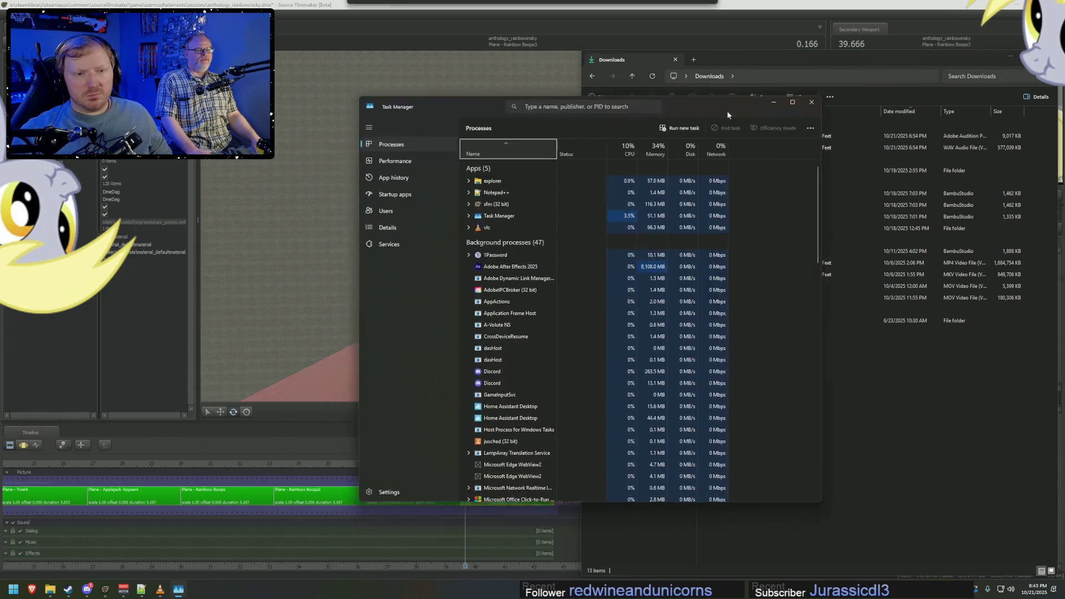
click(495, 161)
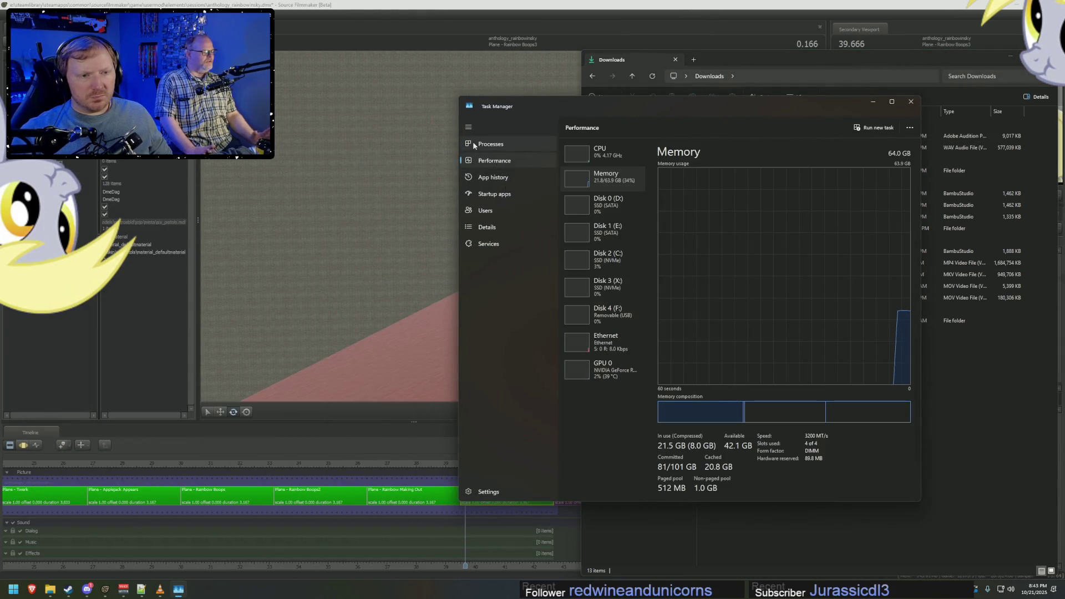
click(490, 145)
End the frozen Adobe After Effects 2025 process and close Task Manager.
click(607, 290)
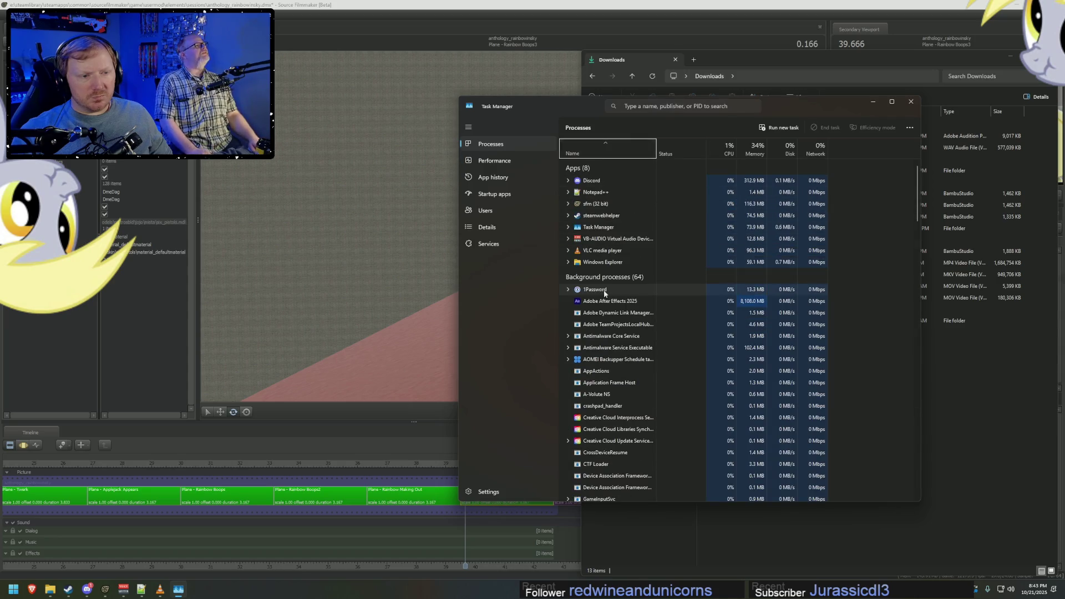
right_click(593, 301)
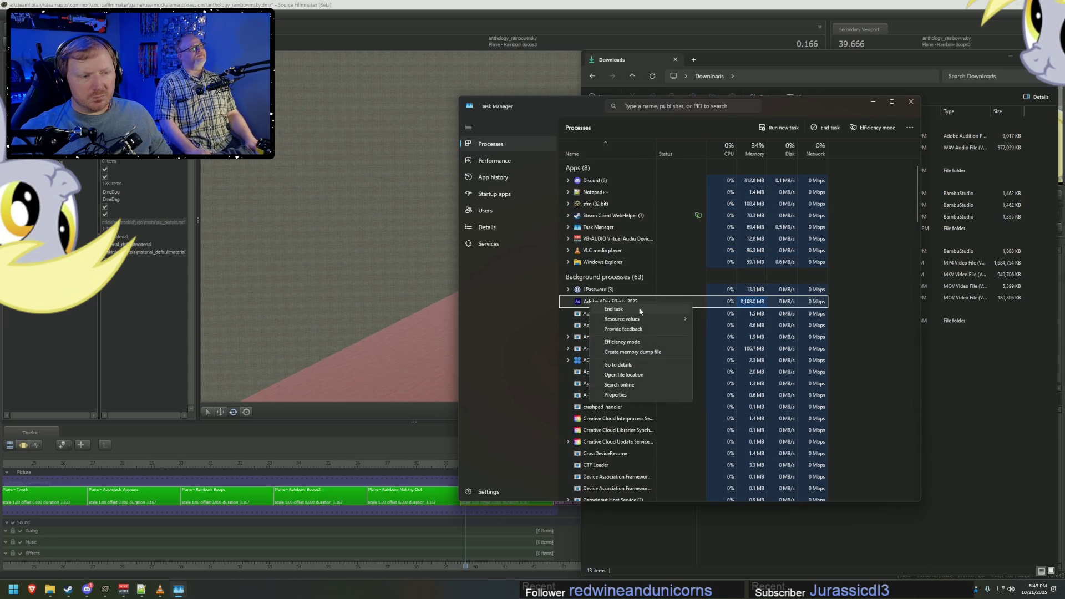
click(634, 309)
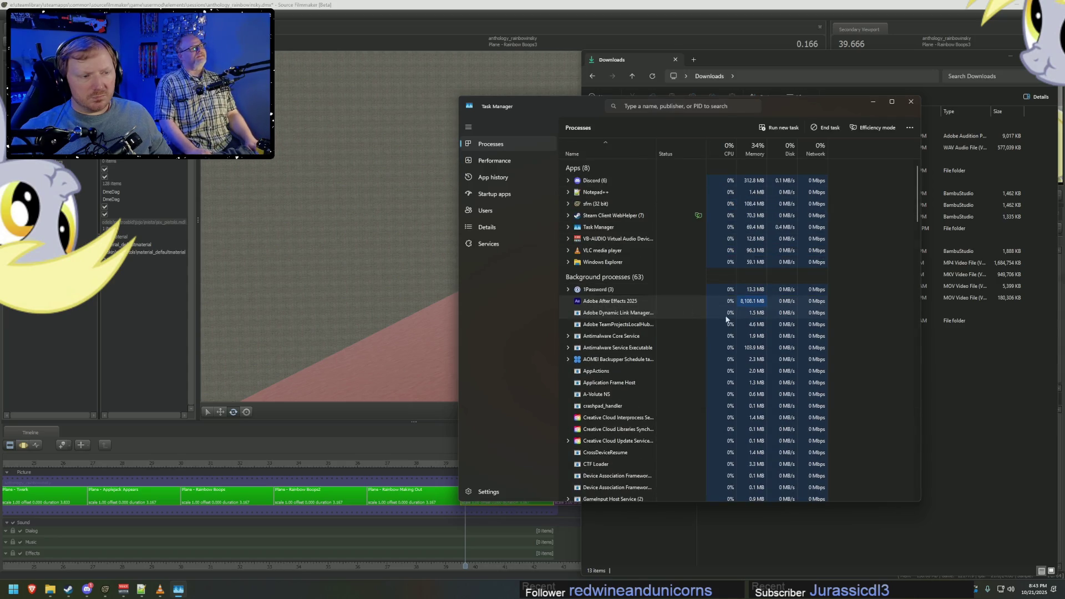
click(912, 103)
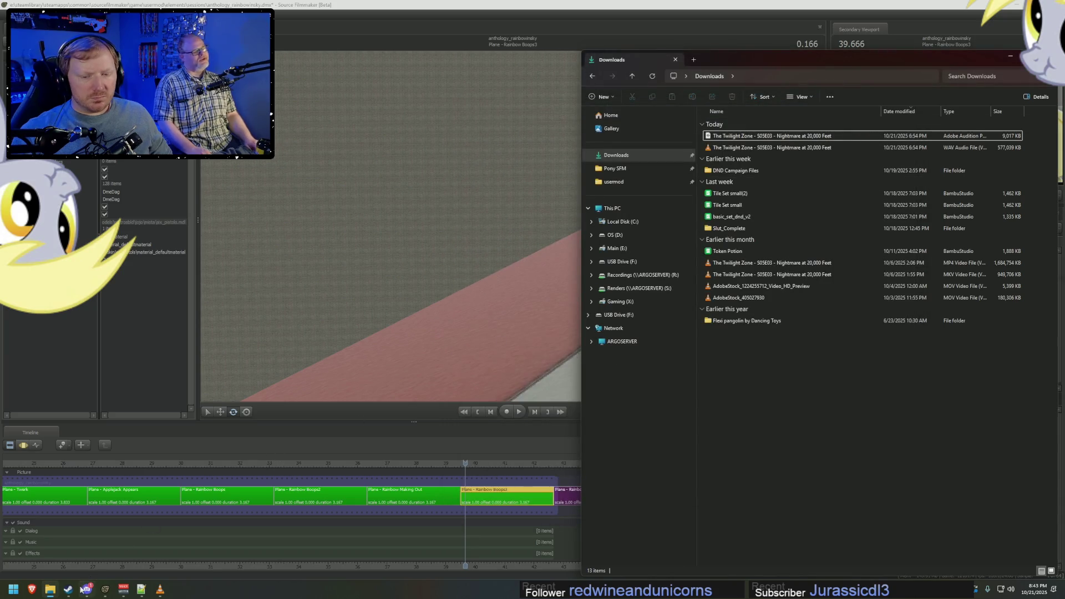
mouse_move(87, 590)
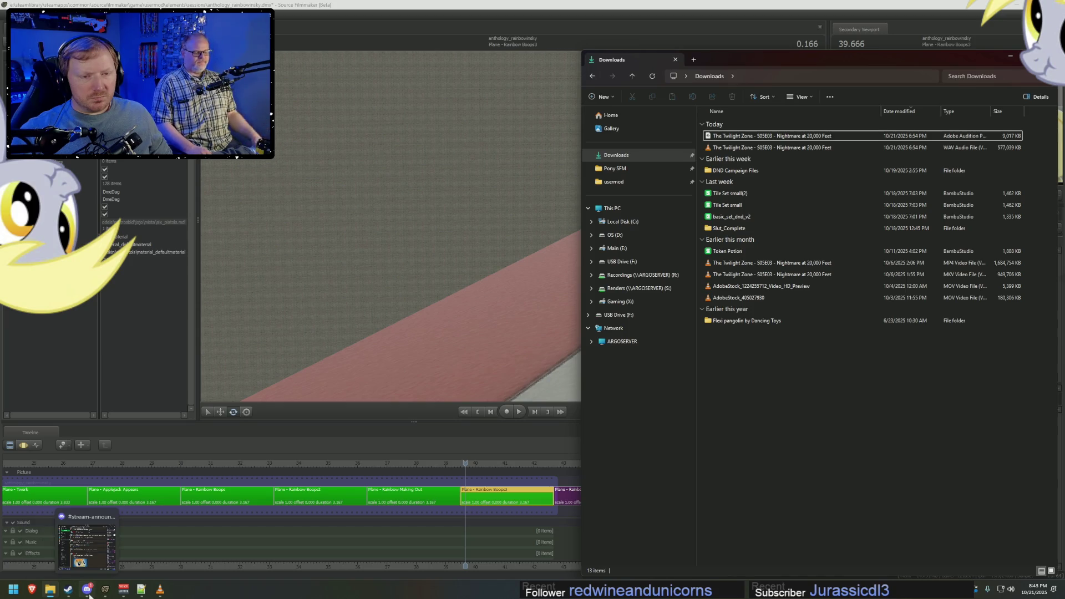
Launch After Effects 2025 from Start and reopen the recent anthology project.
key(super)
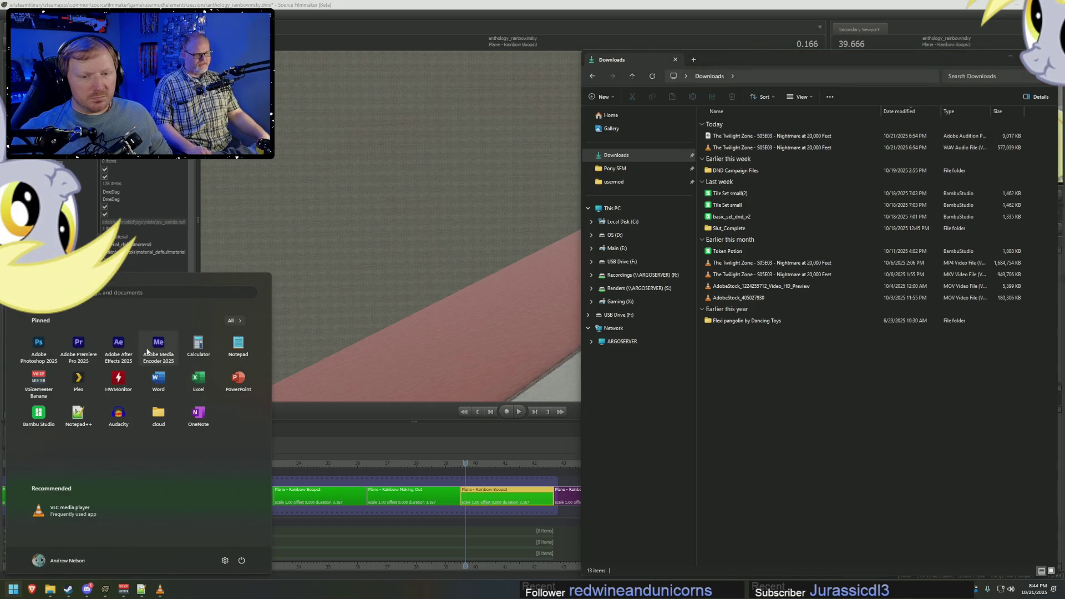
click(118, 343)
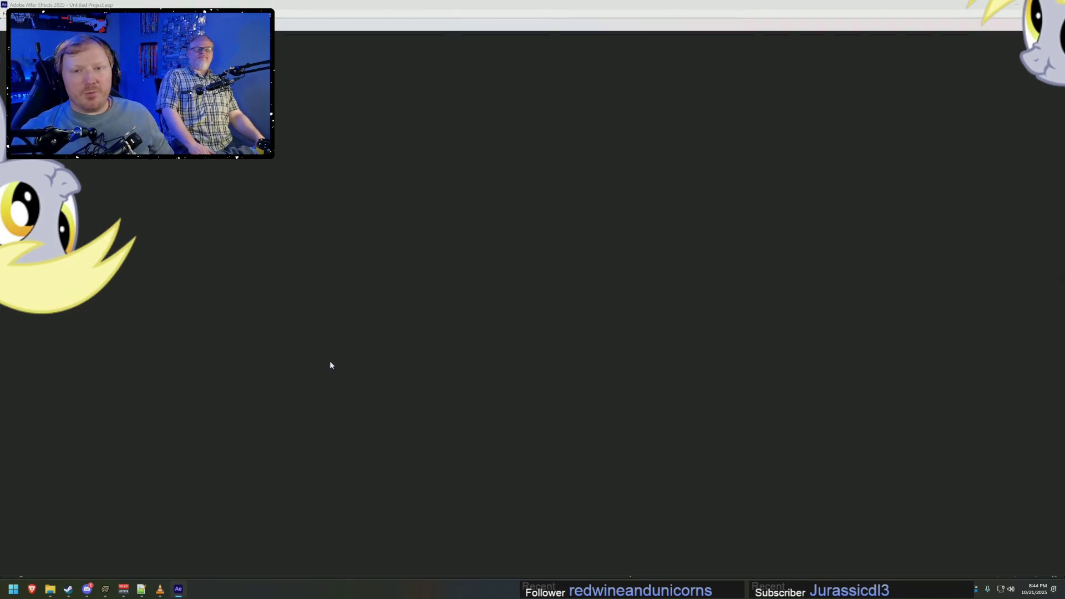
click(373, 158)
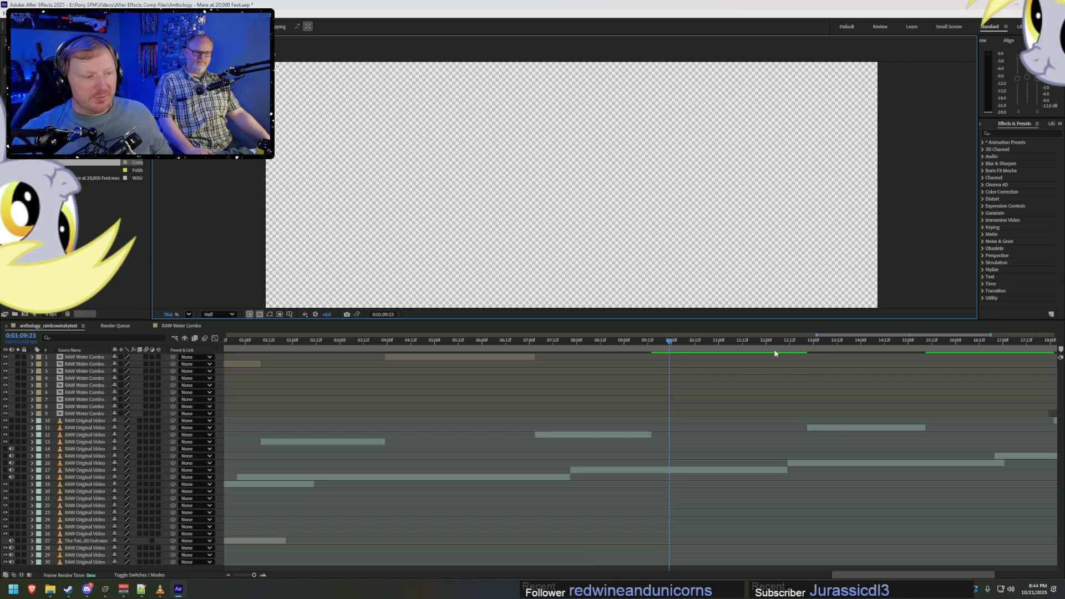
Preview the composition from about 1:11 and select the RAW Original Video clip on layer 16.
key(space)
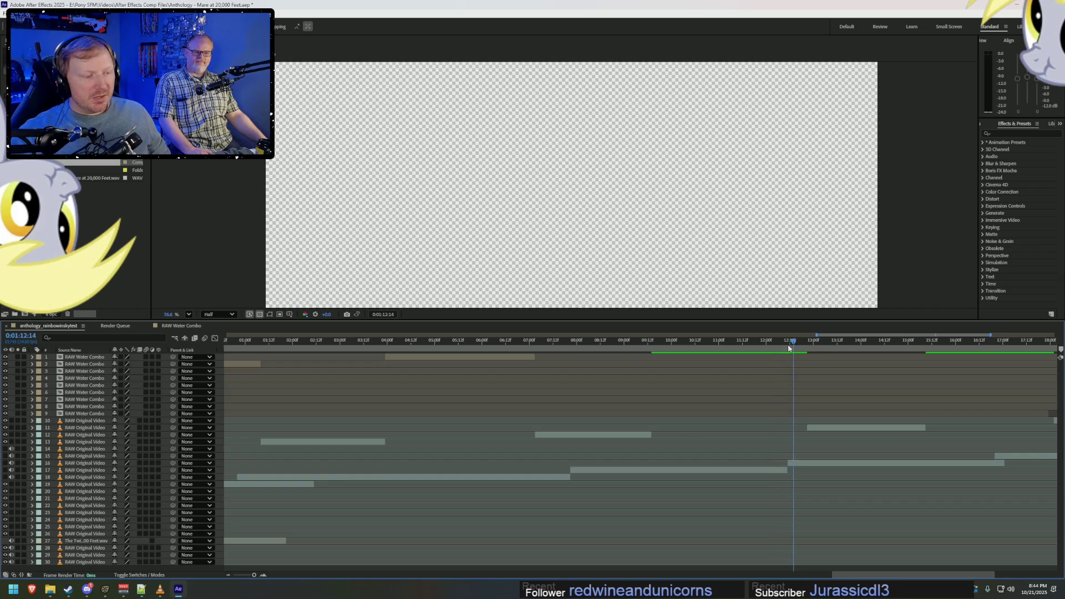
click(726, 341)
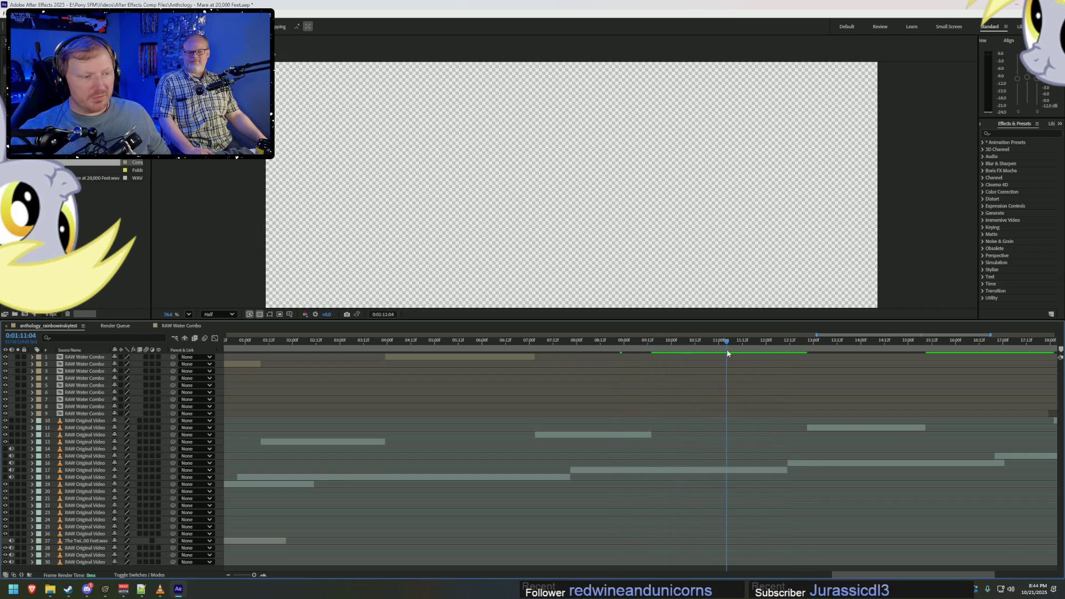
alt+scroll(749, 466, down, 2)
alt+scroll(815, 441, down, 2)
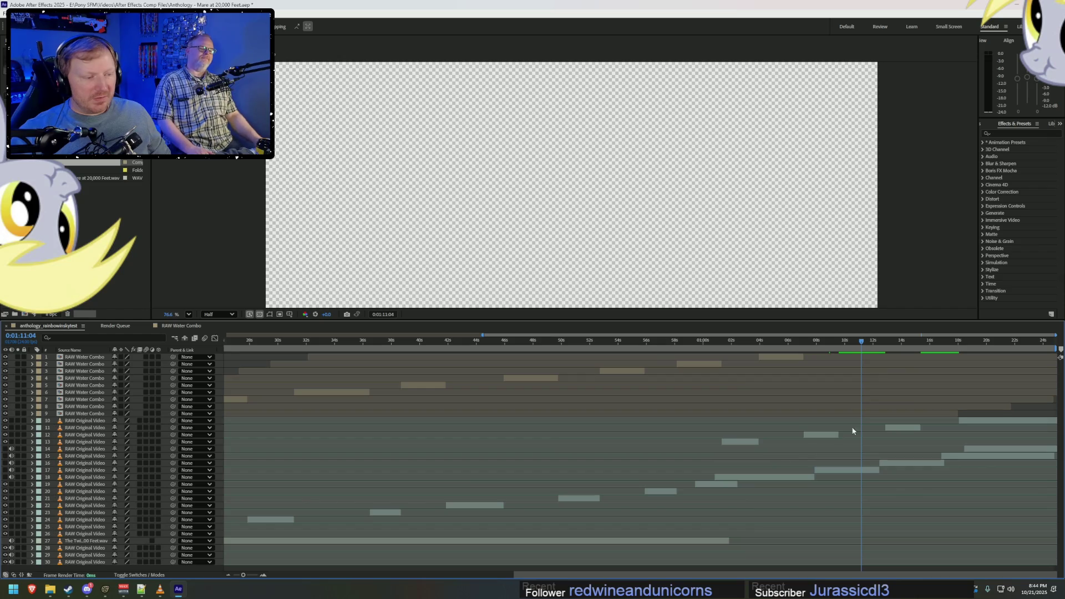
alt+scroll(914, 494, up, 3)
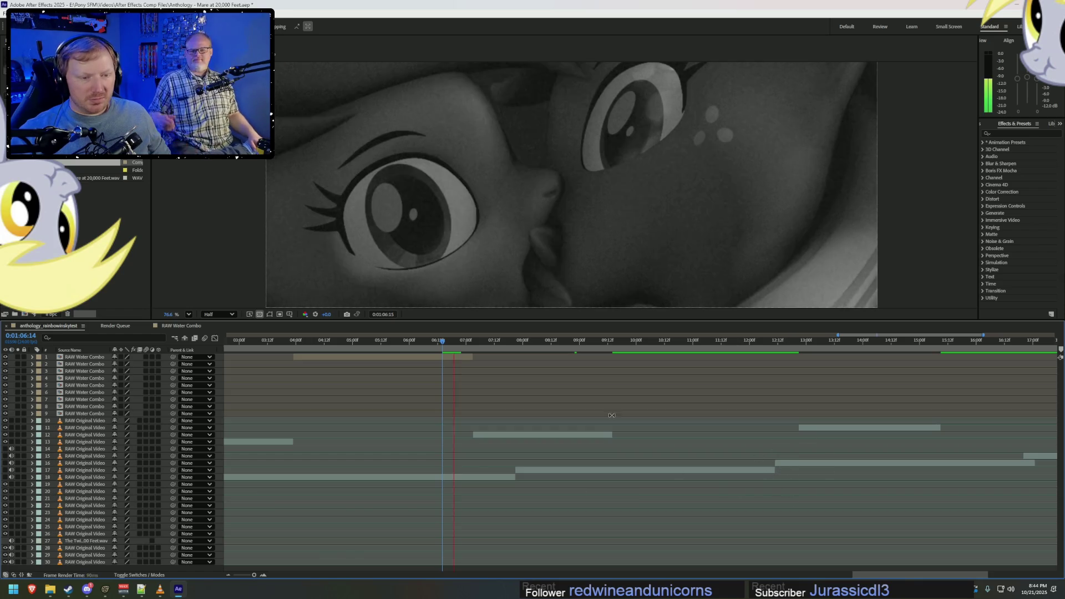
key(space)
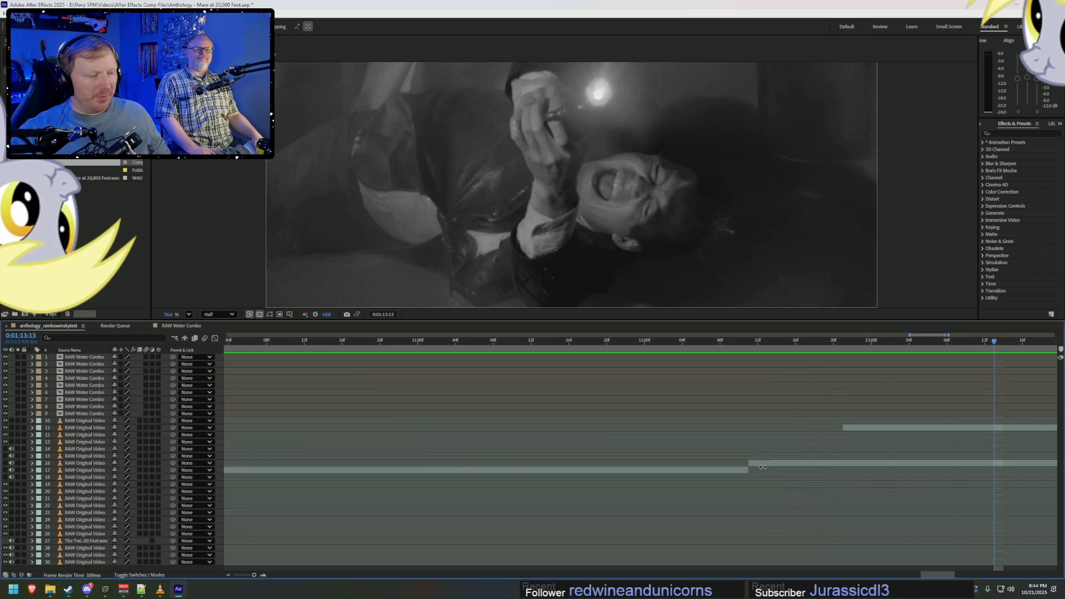
click(764, 467)
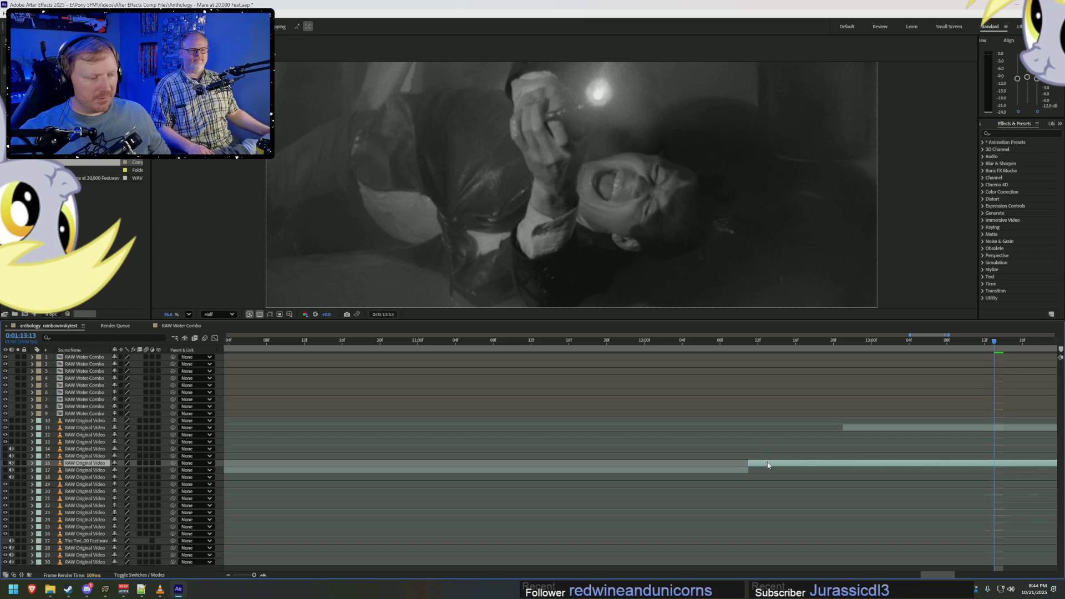
Move the time to 1:11:05, jump to 1:13:05, and open layer 15's footage in its own viewer.
click(428, 340)
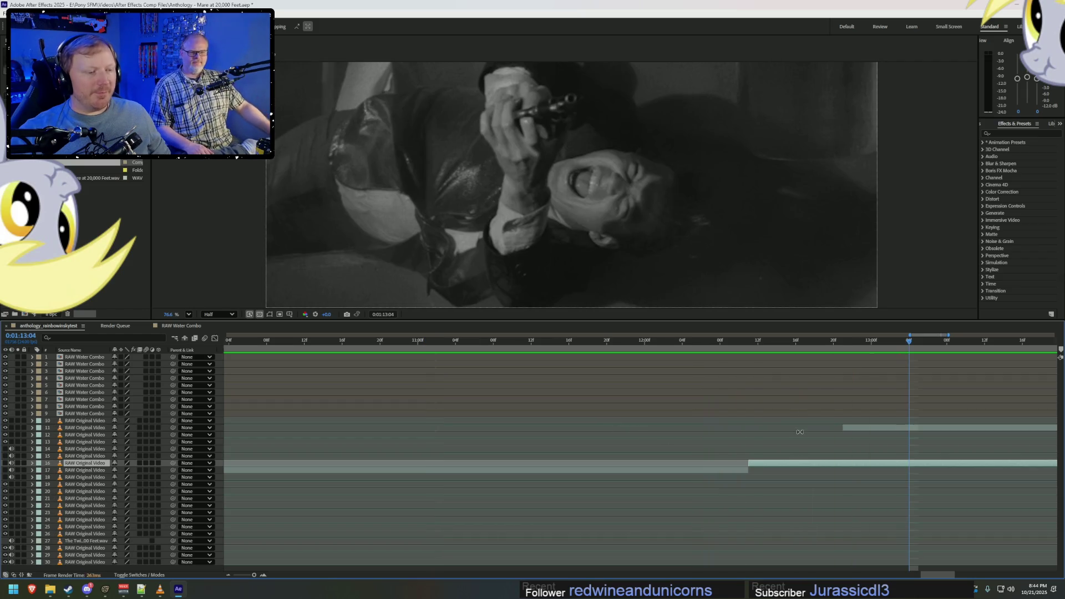
alt+scroll(814, 438, up, 2)
click(725, 341)
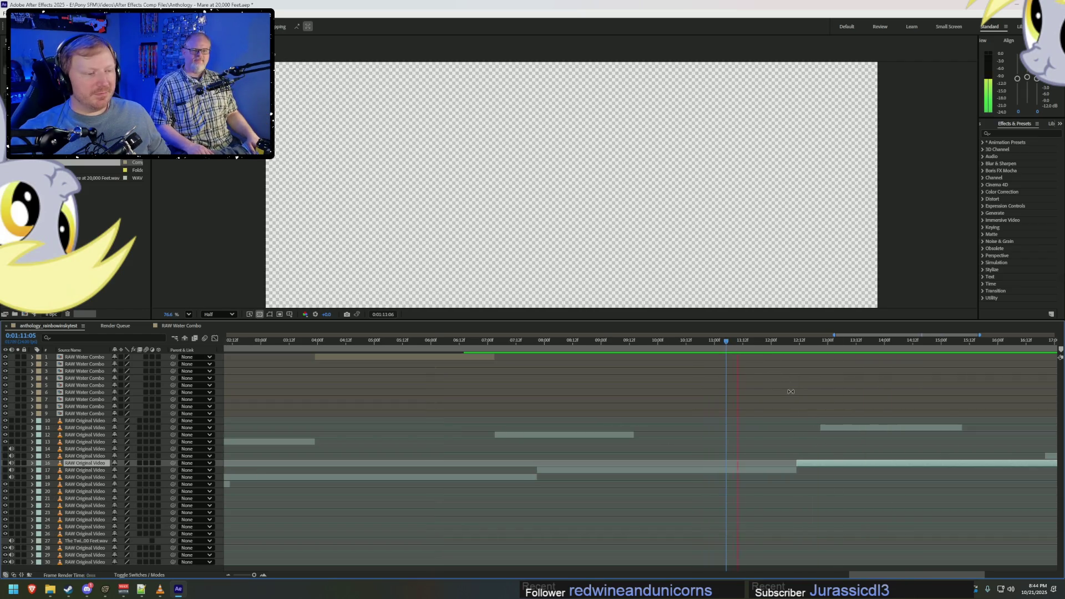
key(shift+Page_Down)
key(shift+Page_Down)
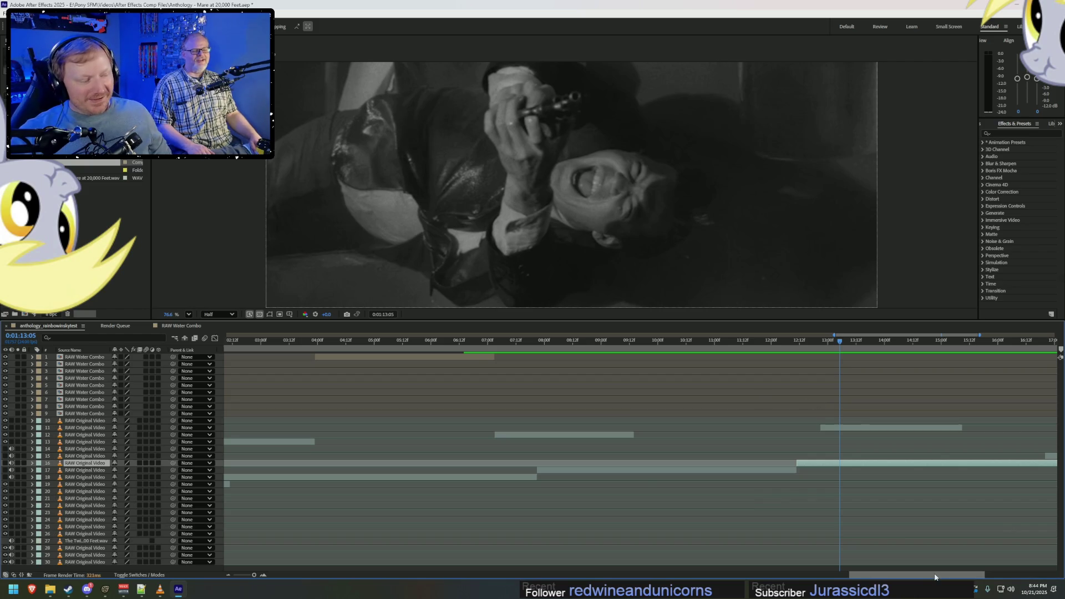
shift+scroll(815, 433, down, 5)
double_click(814, 457)
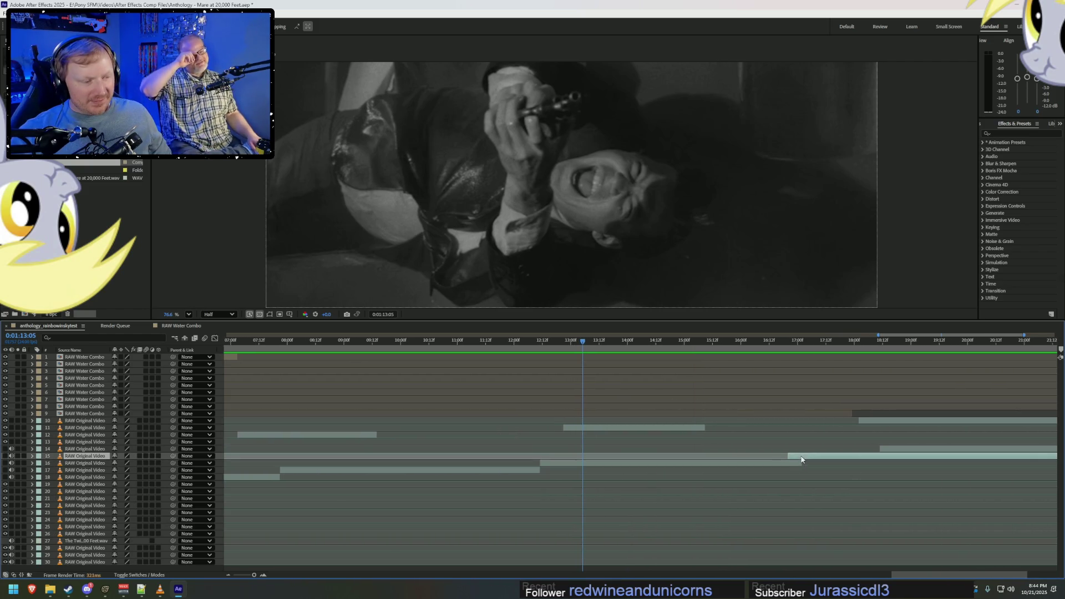
Shift layer 15's clip slightly later and move the time back to about 1:14:04.
drag(813, 456, 829, 457)
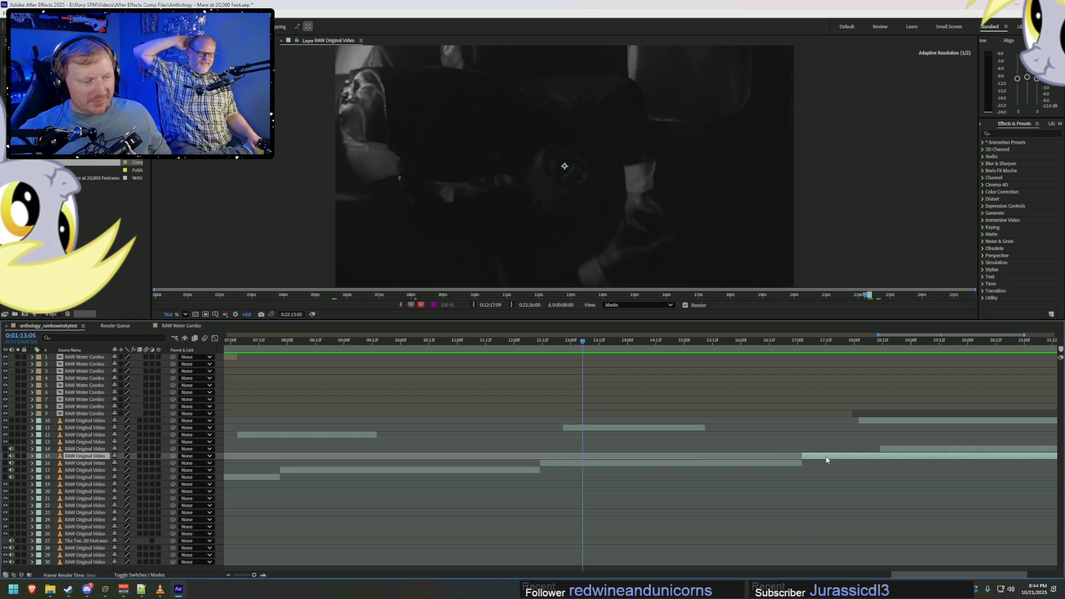
click(783, 339)
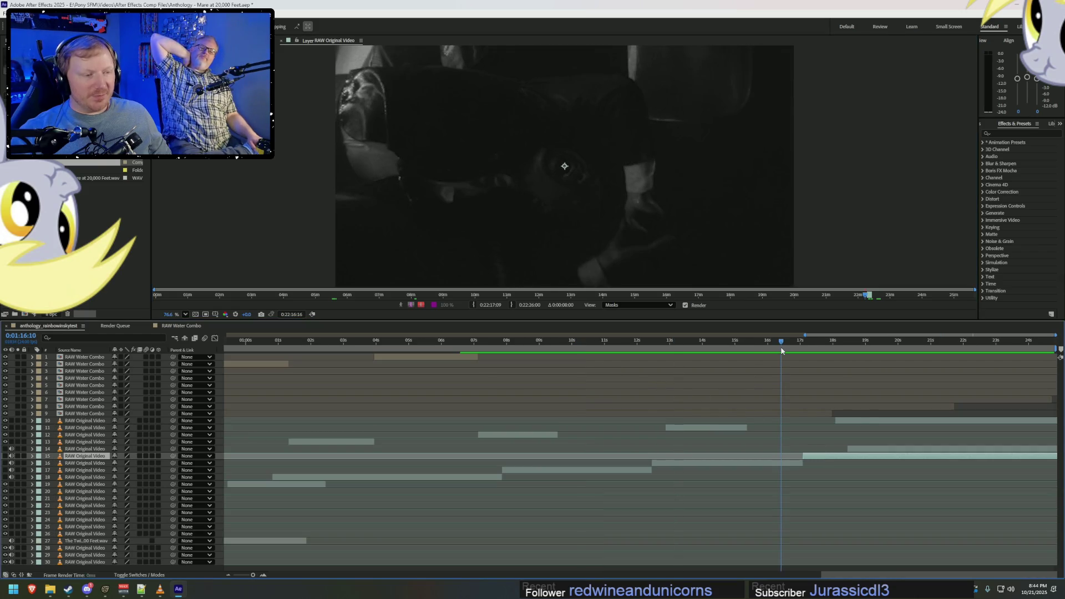
key(space)
click(706, 340)
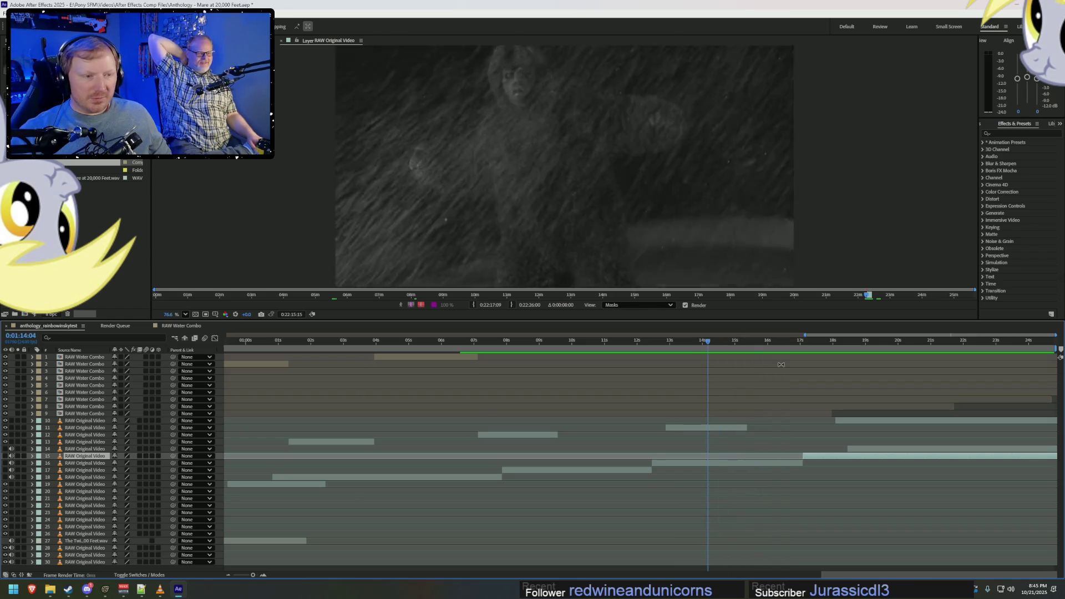
Scrub back to around 1:08–1:11 and reopen layer 15's footage in its viewer.
mouse_move(700, 343)
mouse_down()
mouse_move(617, 345)
mouse_move(657, 341)
mouse_up()
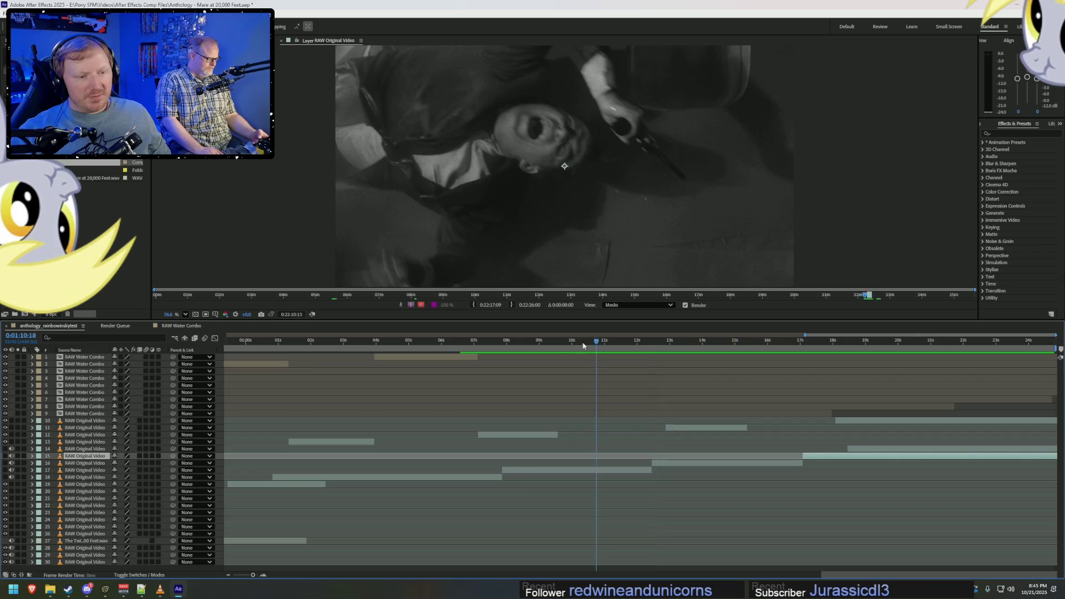
drag(657, 342, 518, 343)
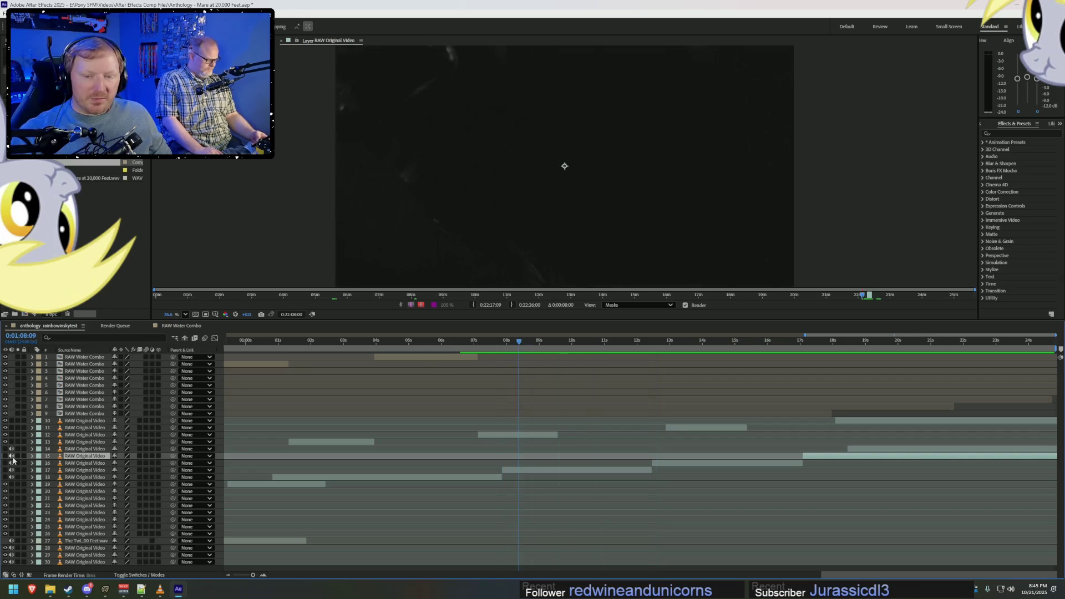
double_click(84, 454)
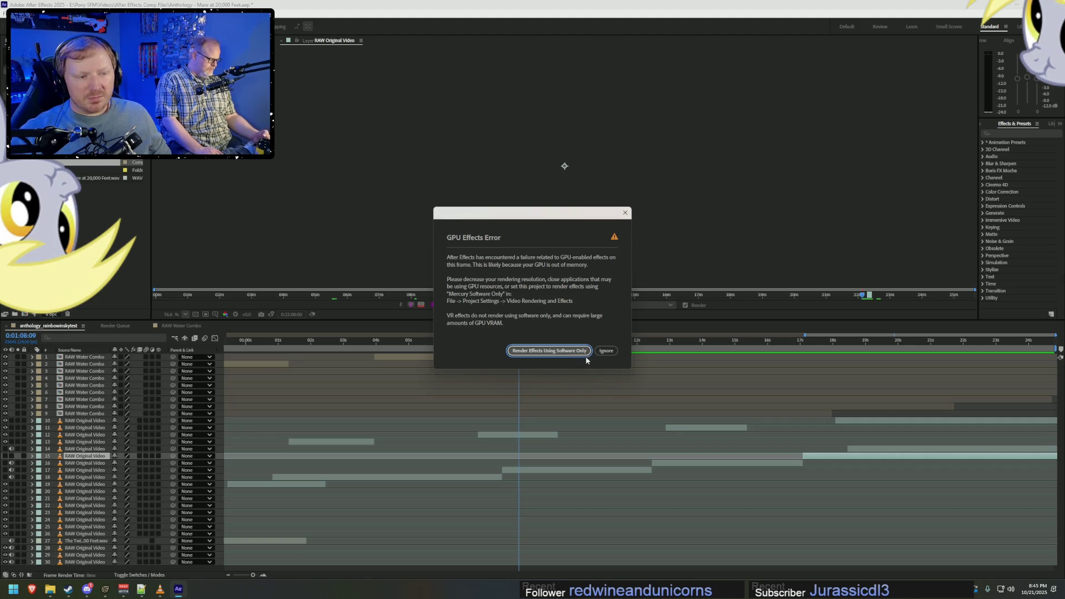
Dismiss the GPU error, review the snowy creature footage around 1:12:12, then switch to Source Filmmaker.
click(550, 350)
click(638, 341)
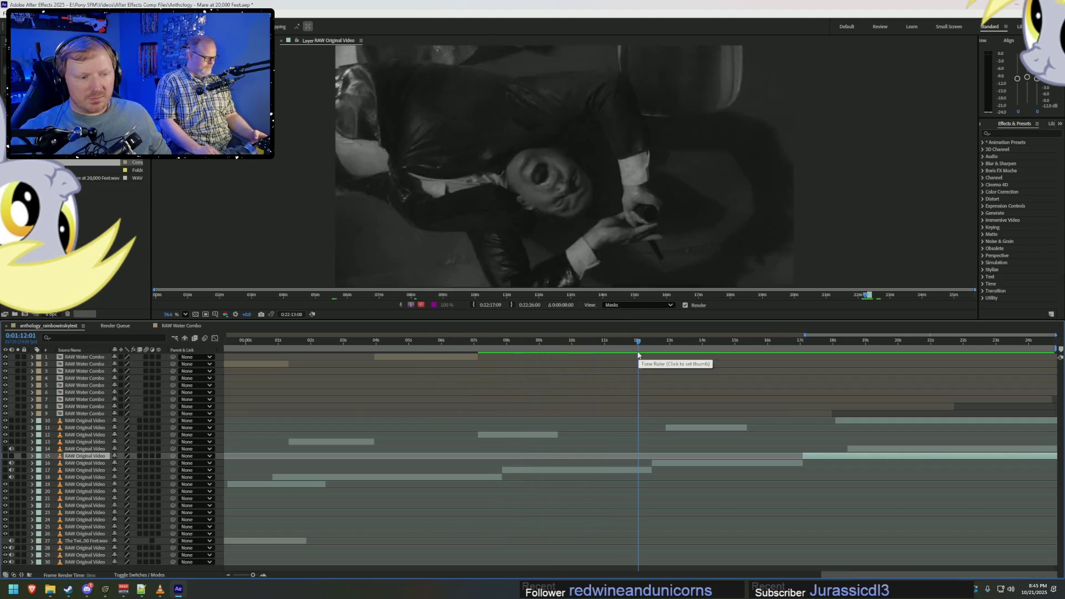
click(655, 341)
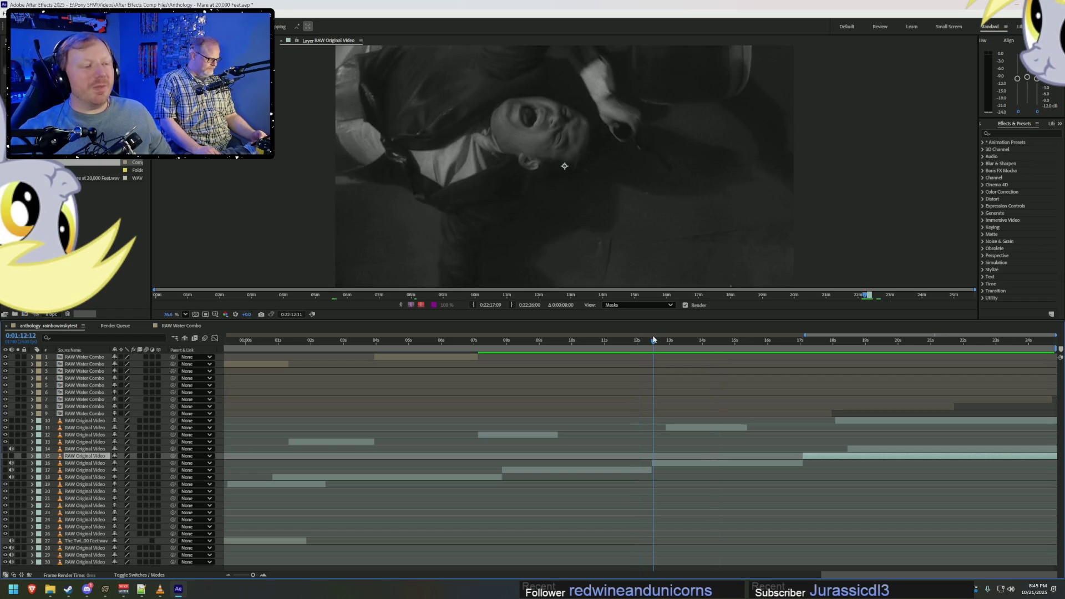
mouse_move(726, 341)
mouse_down()
mouse_move(797, 345)
mouse_move(734, 346)
mouse_move(759, 342)
mouse_up()
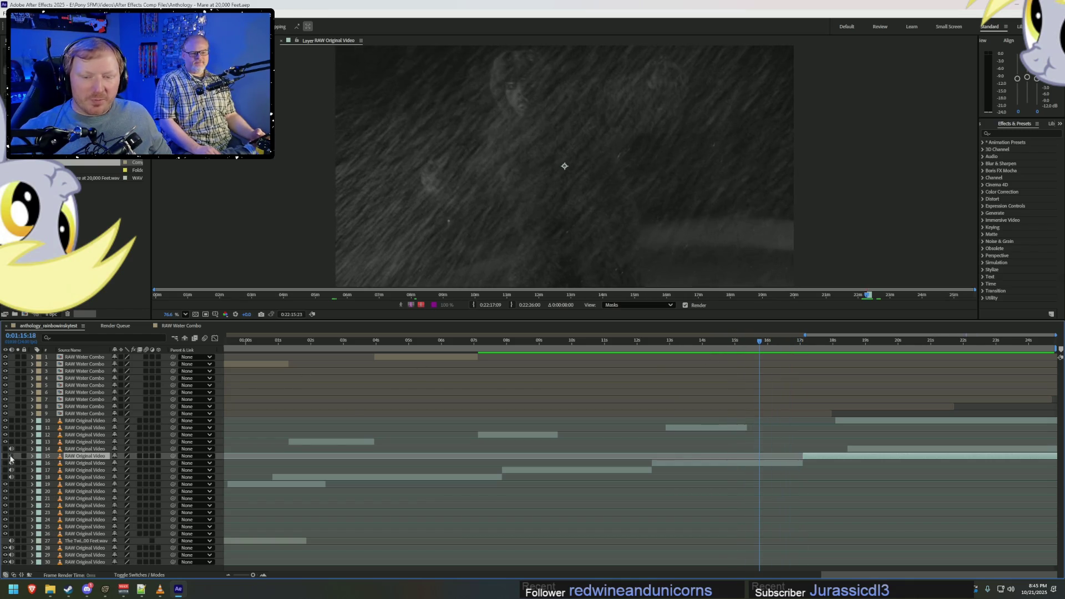
key(space)
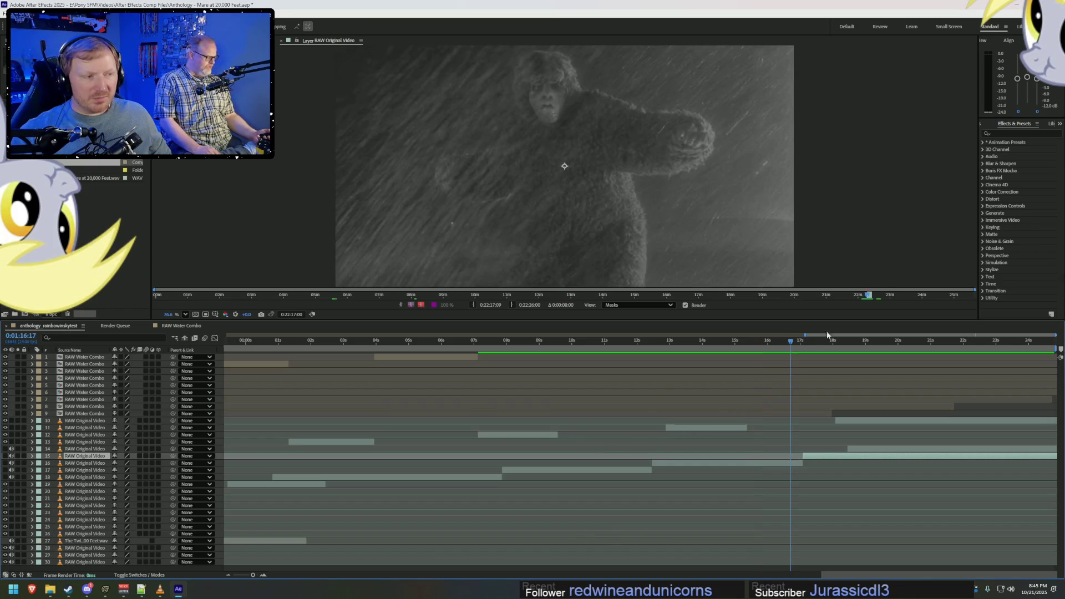
key(alt+Tab)
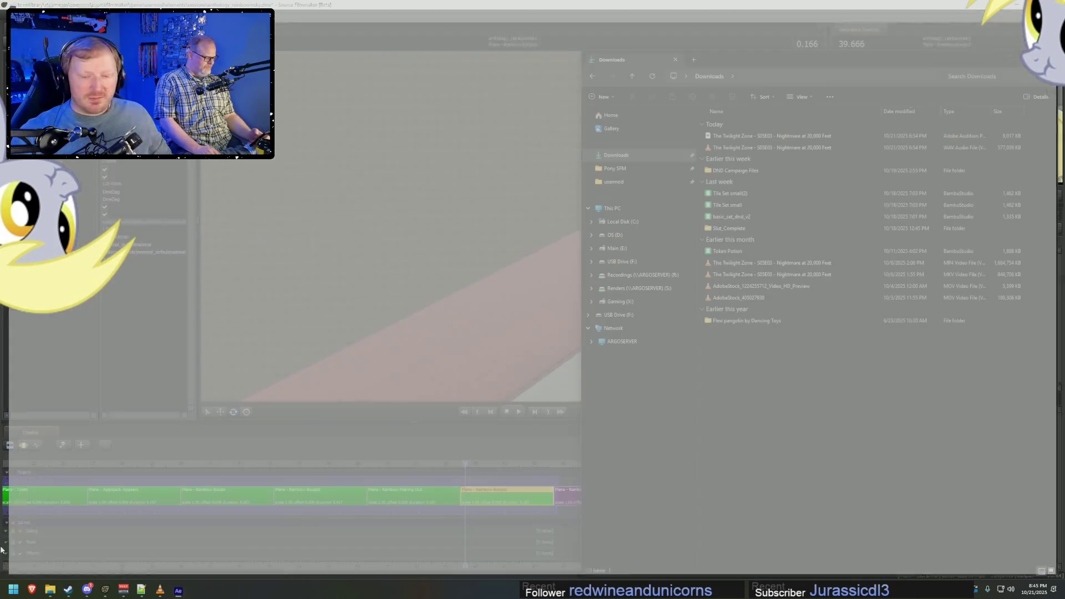
key(alt+Tab)
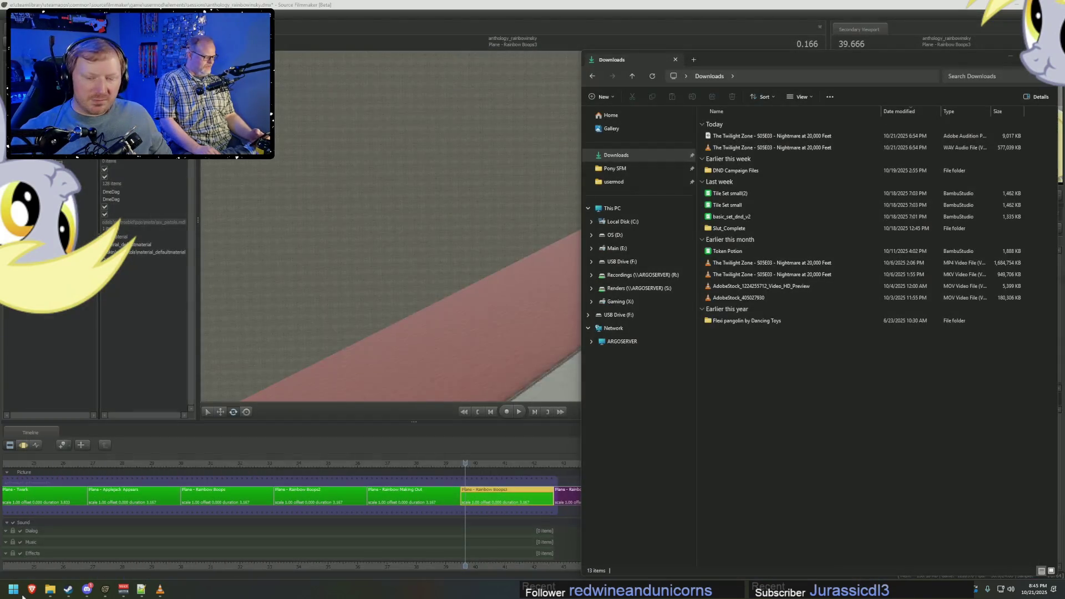
Start After Effects 2025 from Start and reopen the Anthology - Mare at 20,000 Feet project.
key(super)
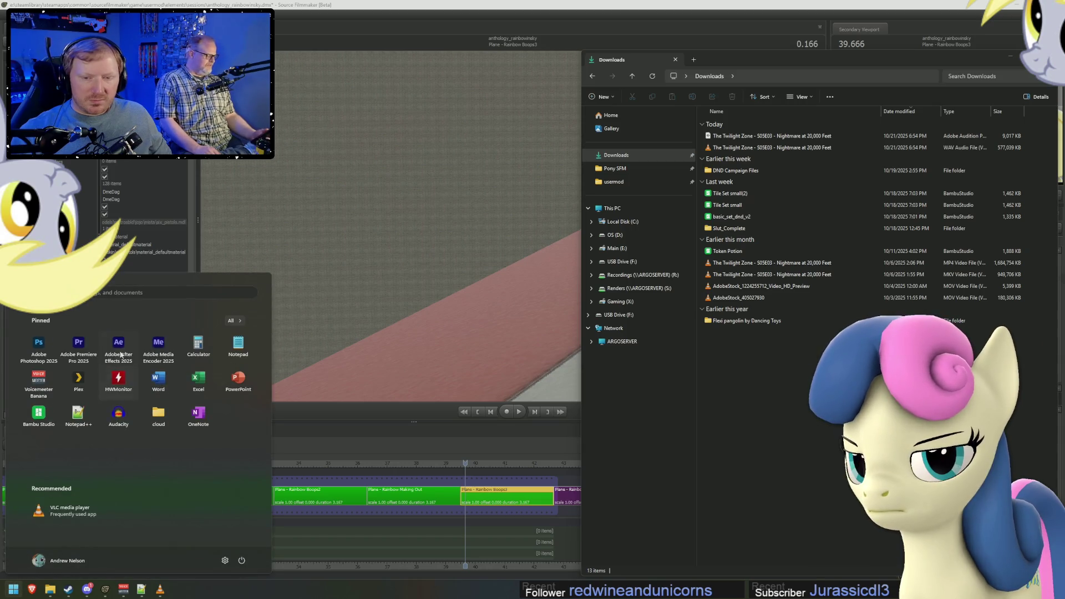
click(118, 345)
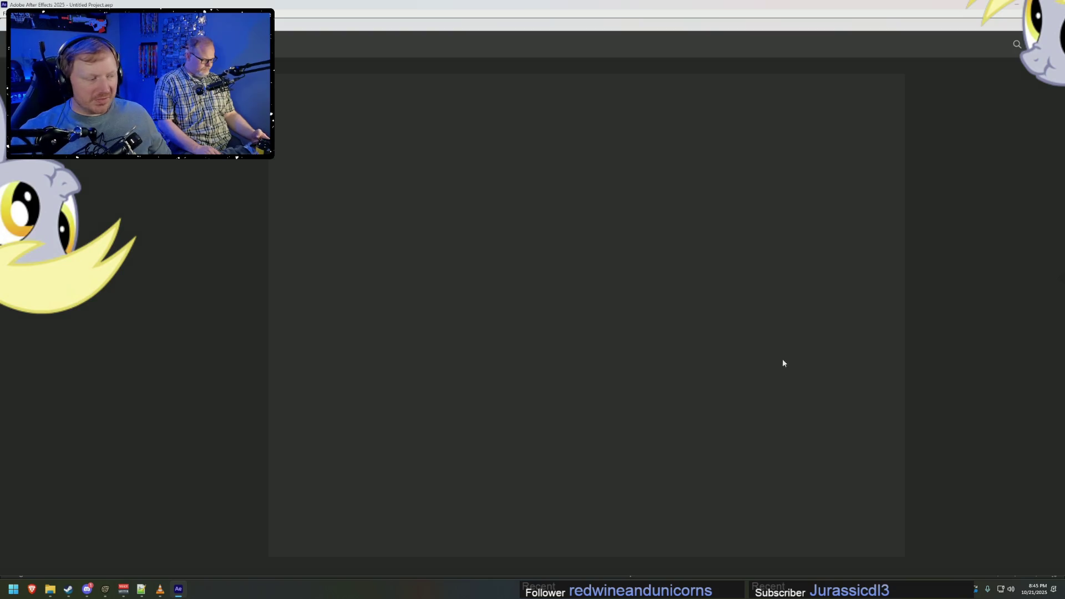
click(429, 239)
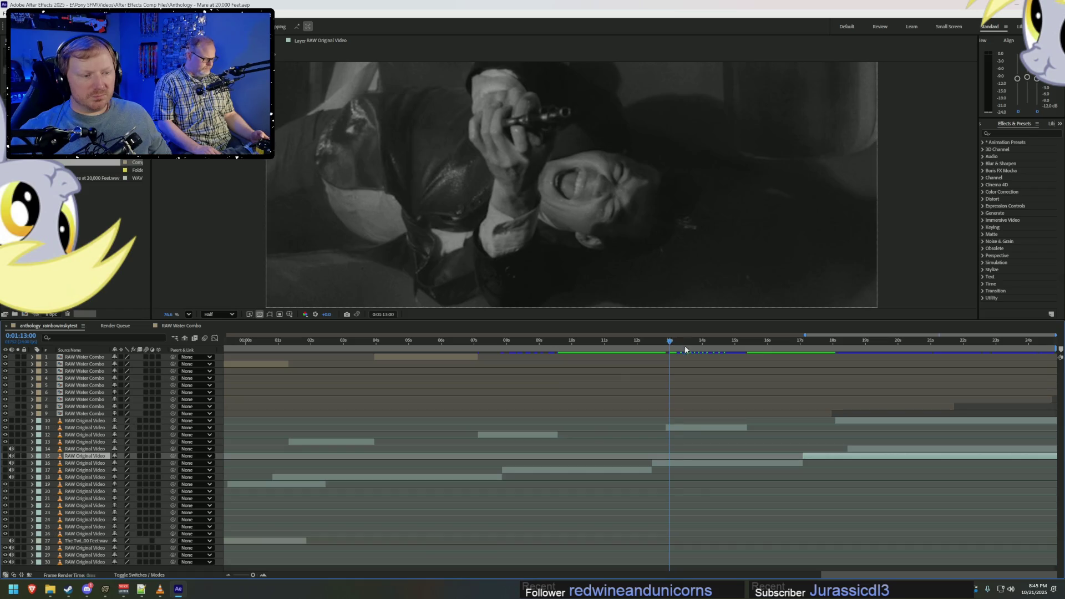
Preview the footage, select layer 14, and twirl open the properties of layers 14 and 15.
key(space)
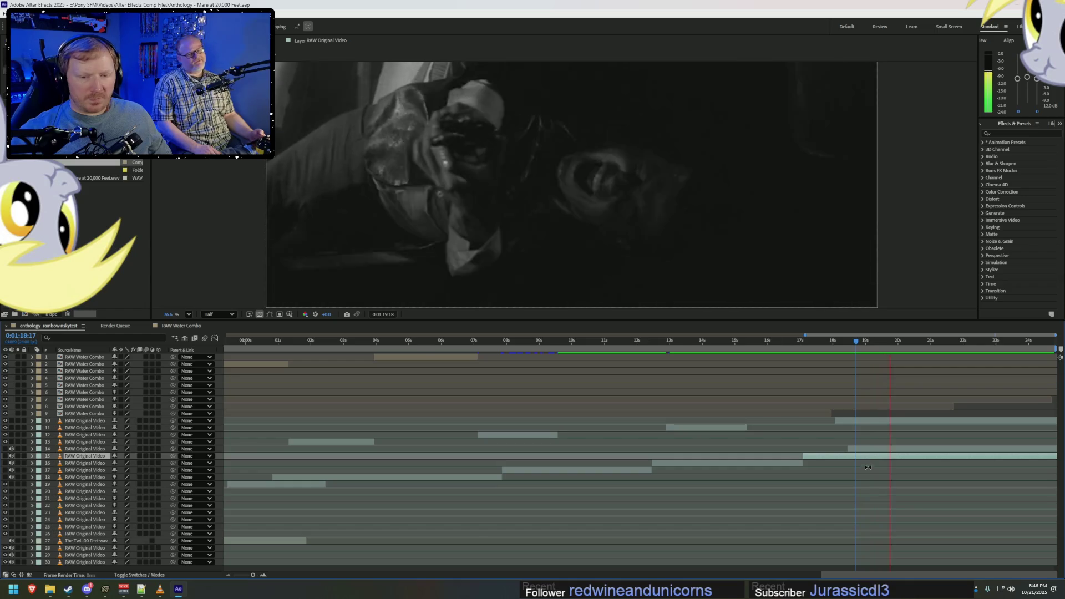
click(890, 452)
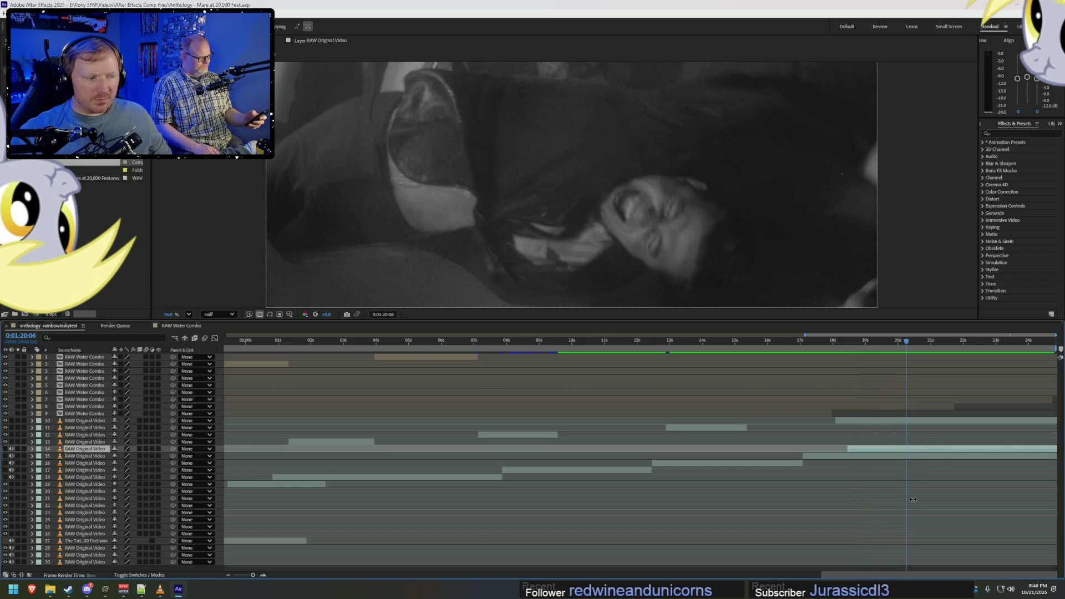
key(space)
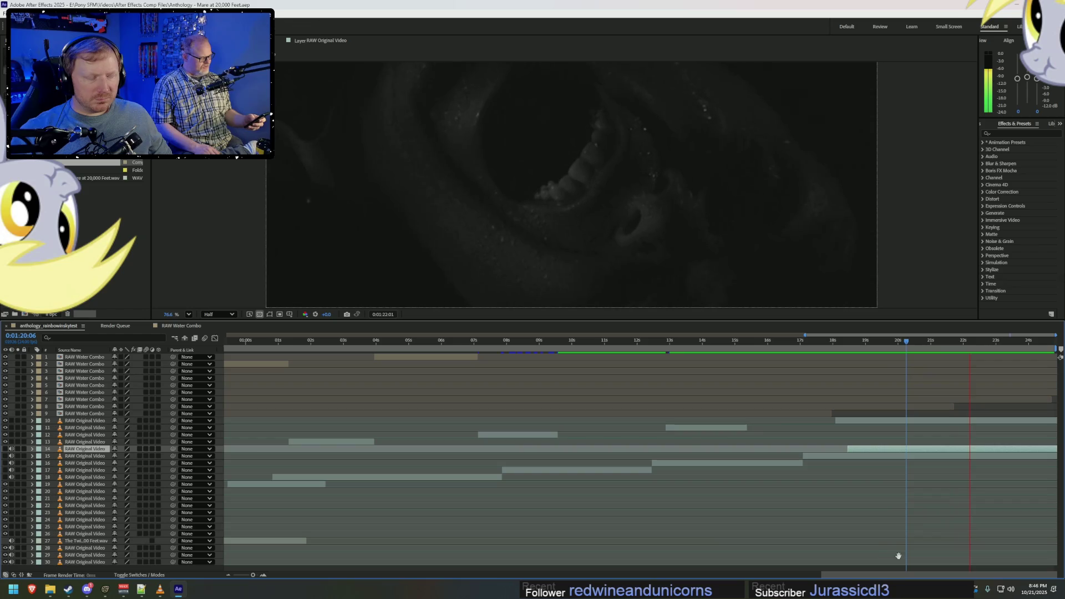
key(space)
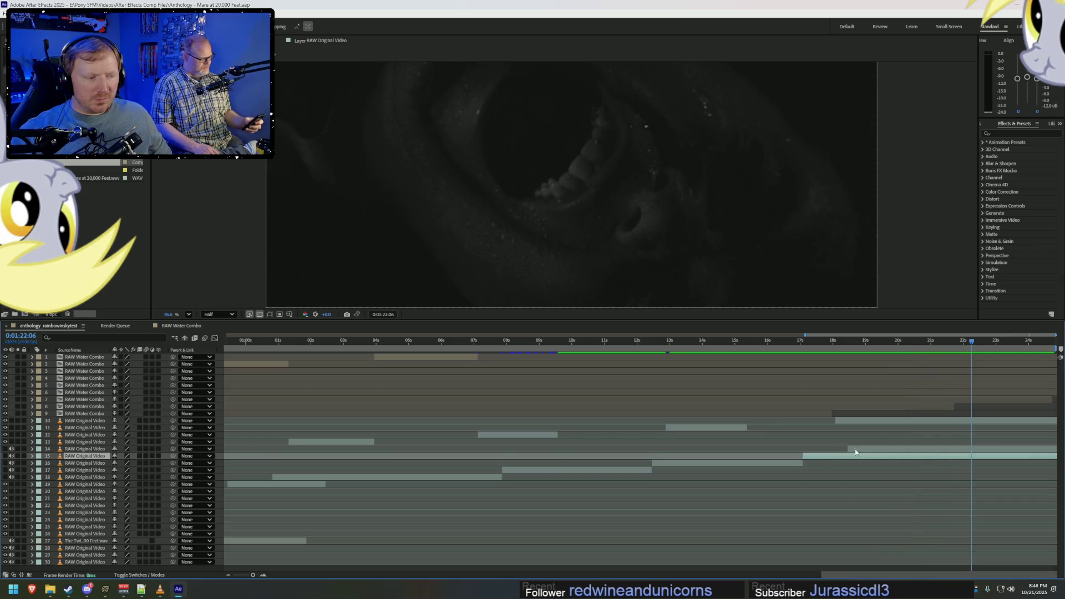
click(32, 452)
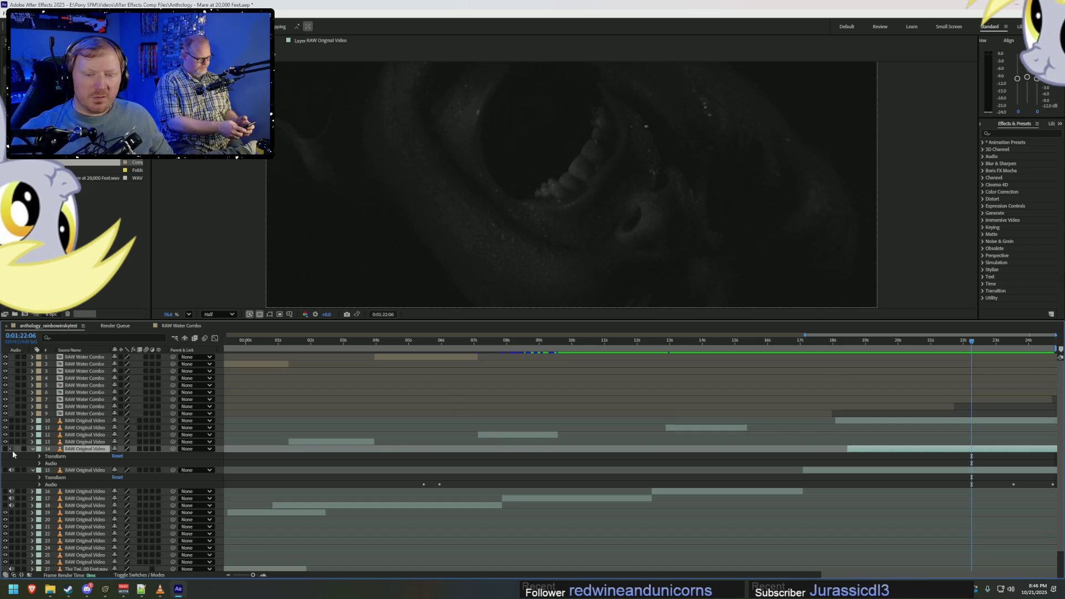
Zoom the timeline out, trim layer 14's clip to start later, and reveal its audio levels and waveform.
key(minus)
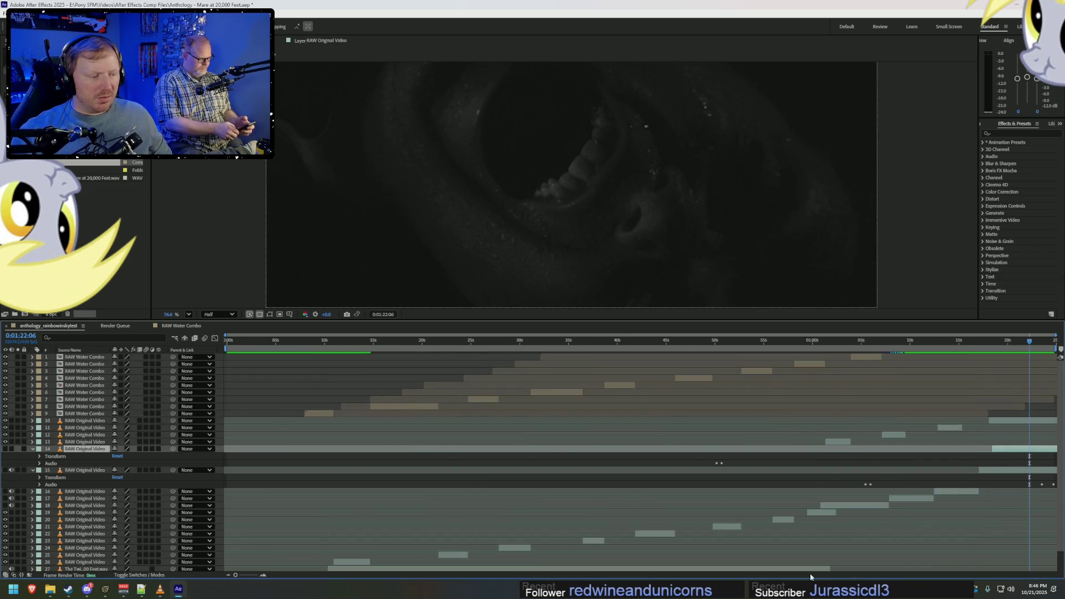
drag(811, 575, 899, 576)
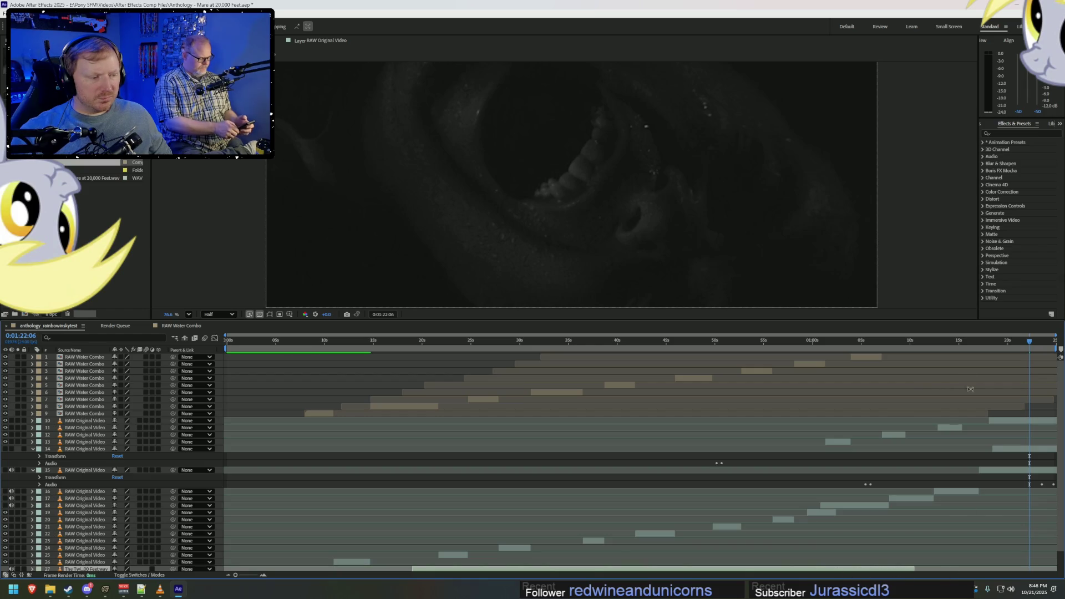
click(1007, 342)
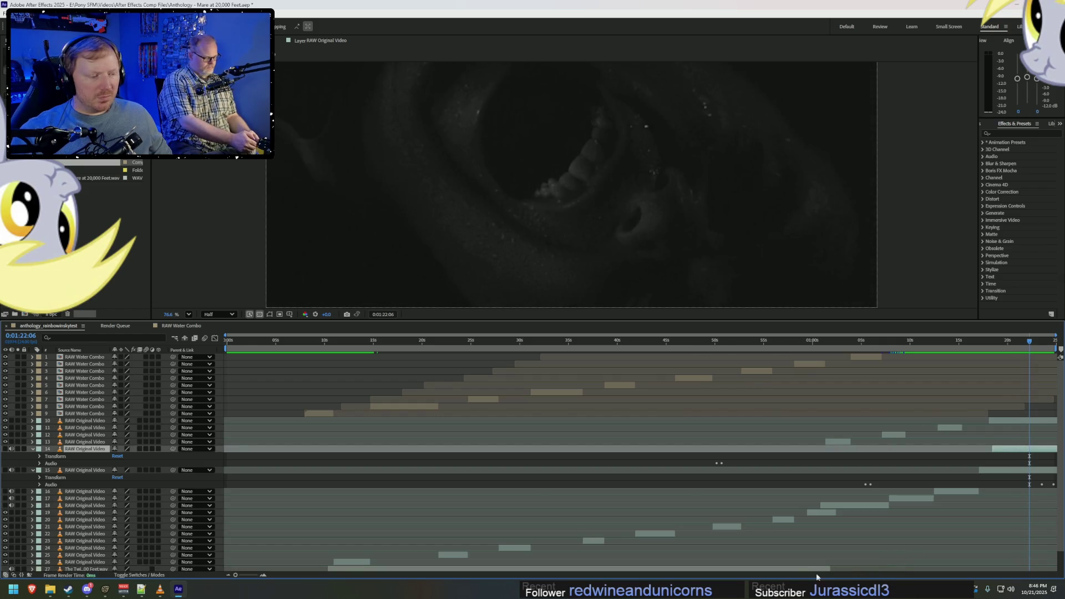
click(1010, 472)
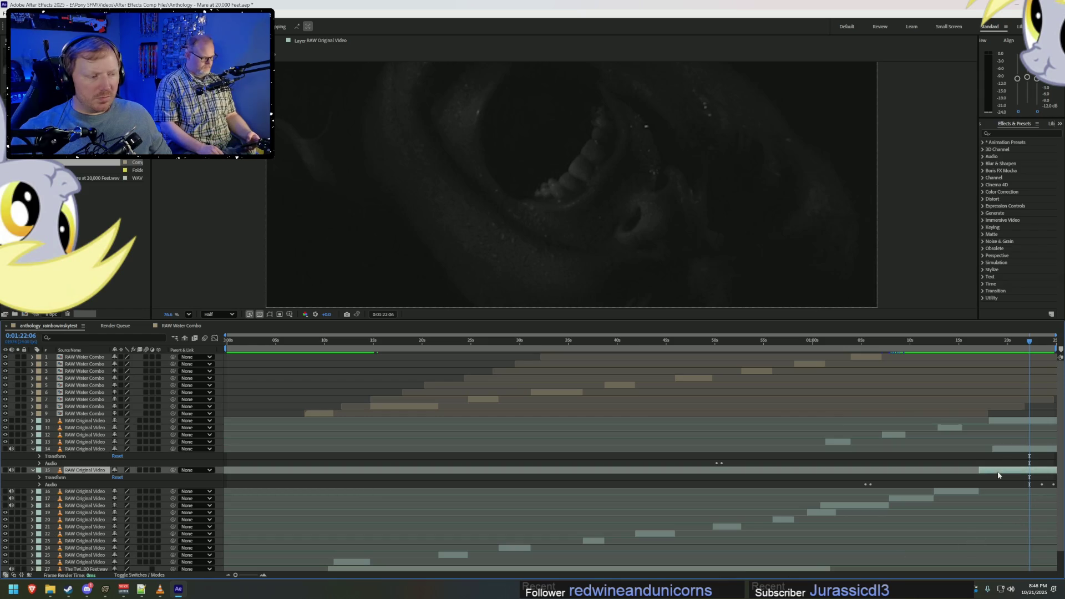
click(1009, 450)
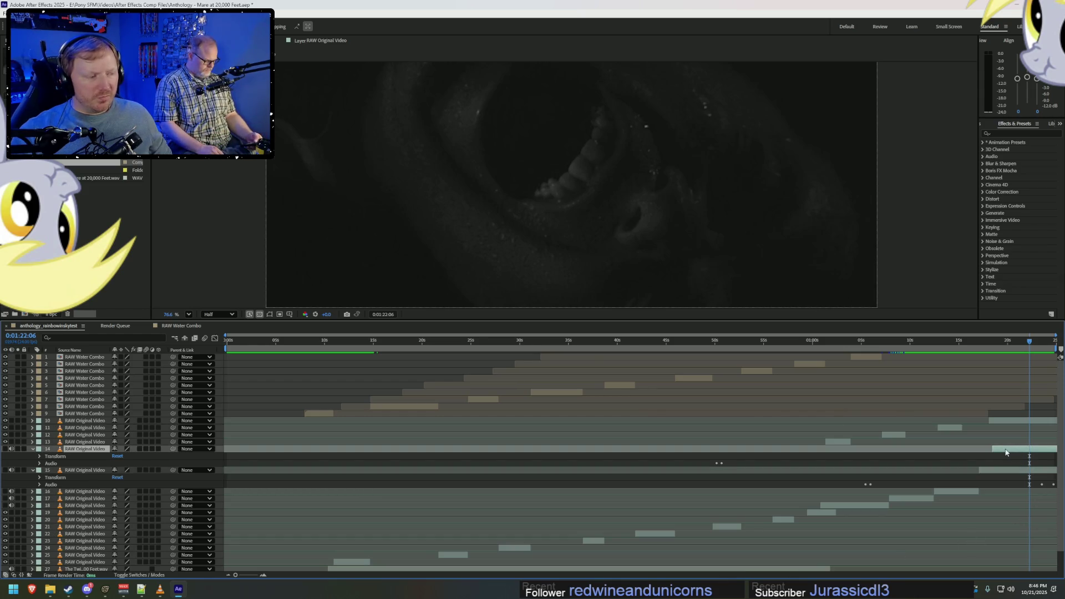
alt+scroll(1040, 456, up, 5)
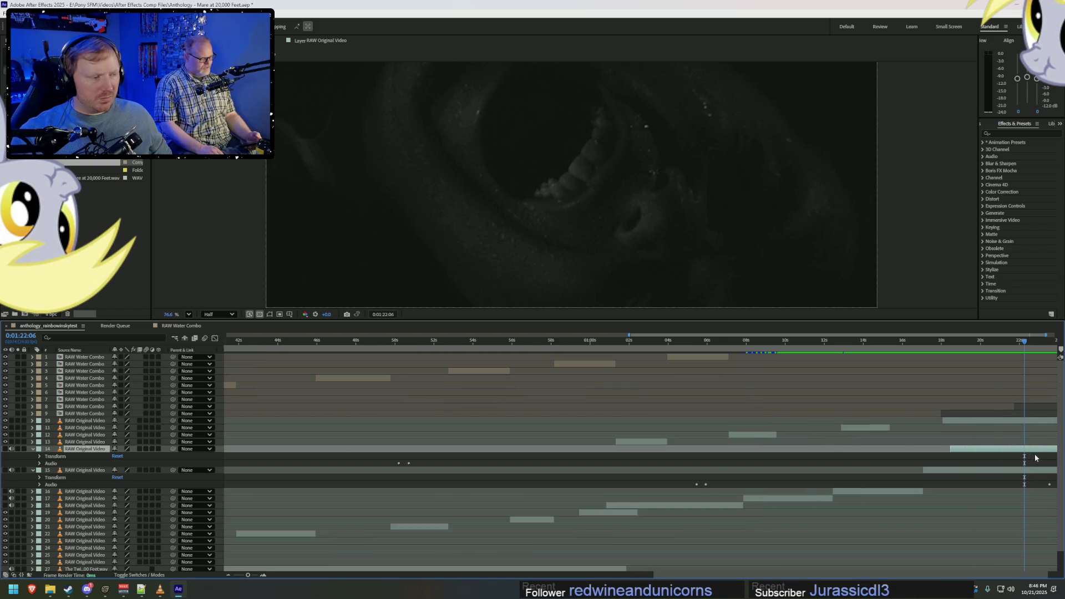
drag(698, 450, 944, 450)
click(40, 465)
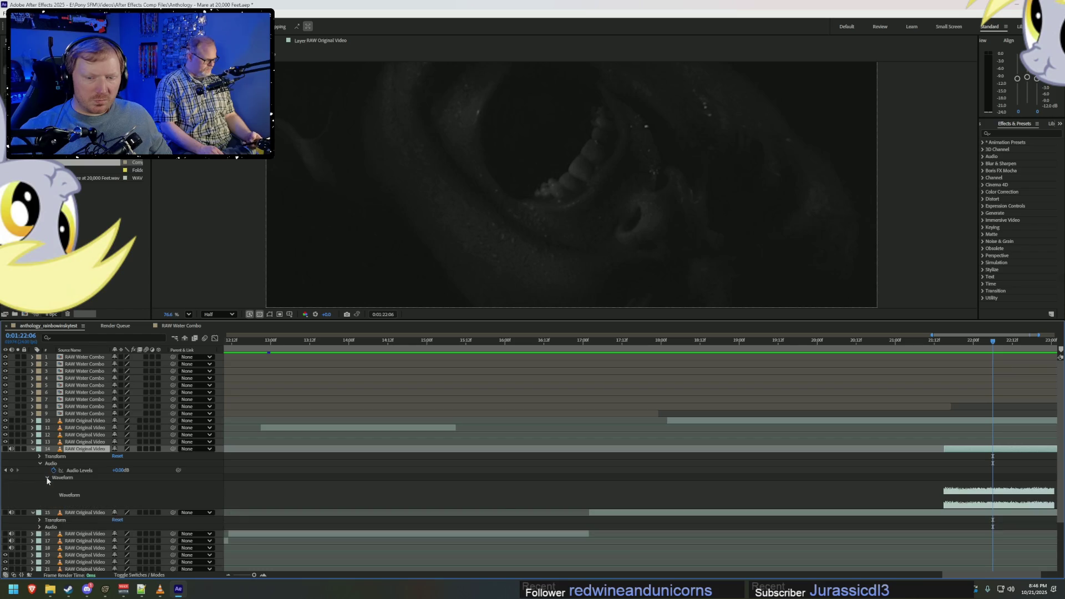
alt+scroll(997, 469, down, 5)
shift+scroll(1019, 545, down, 1)
Nudge layer 14's start later, preview from 1:21:08, and return to the composition start.
drag(1010, 450, 1034, 451)
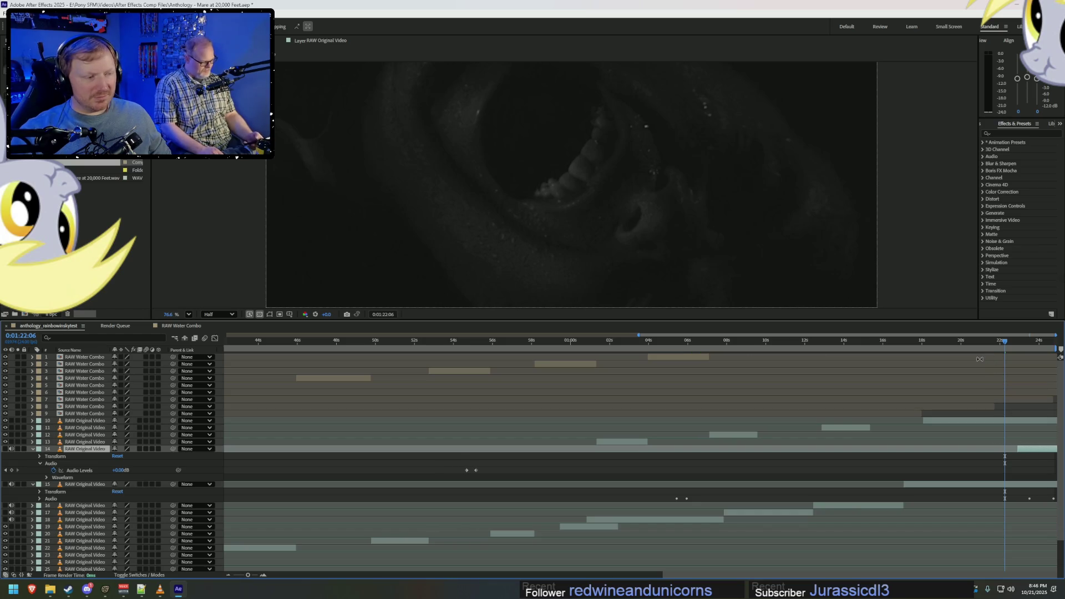
click(988, 341)
key(space)
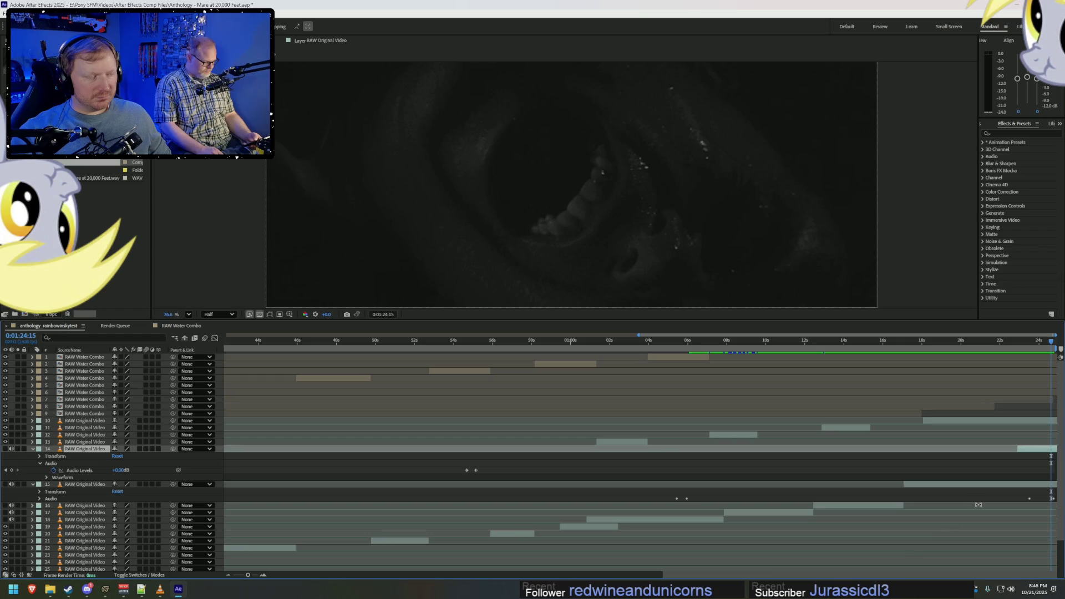
key(Home)
scroll(811, 468, up, 3)
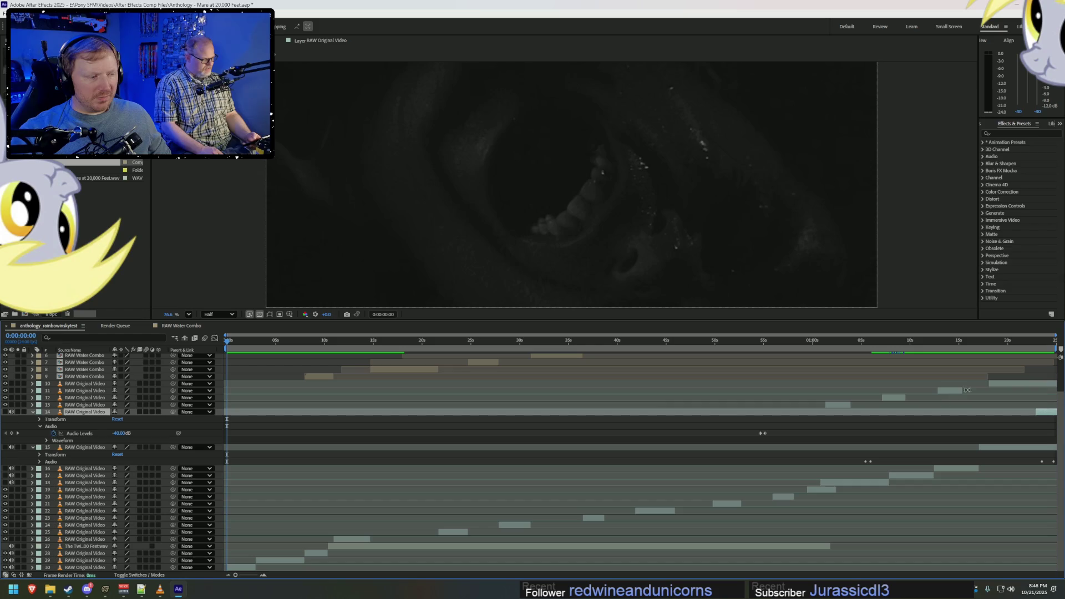
right_click(50, 326)
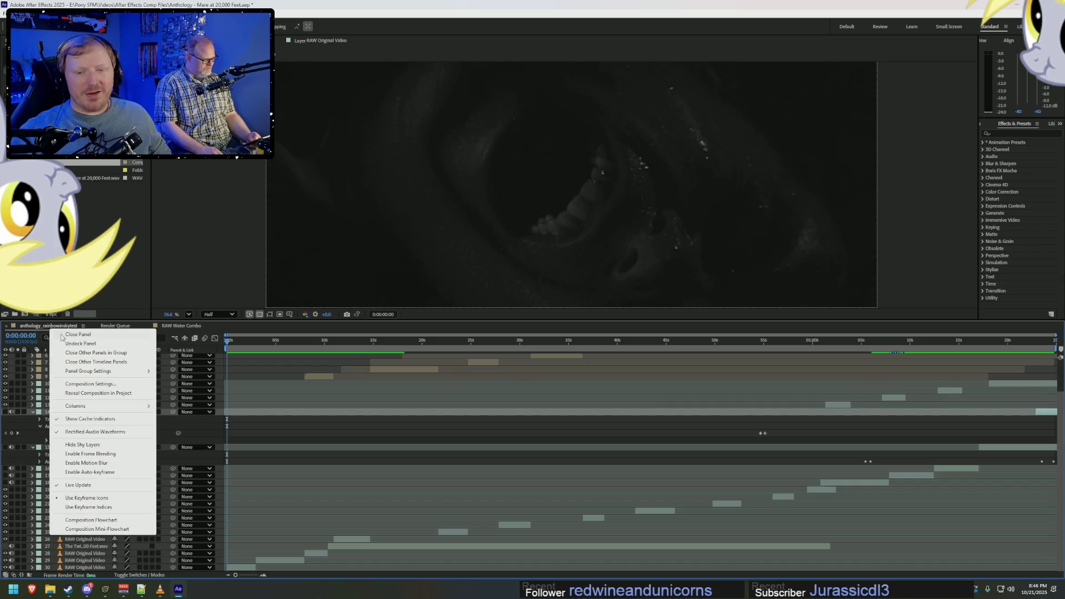
Lengthen the composition's Duration in Composition Settings, then set the time near 1:21.
click(91, 384)
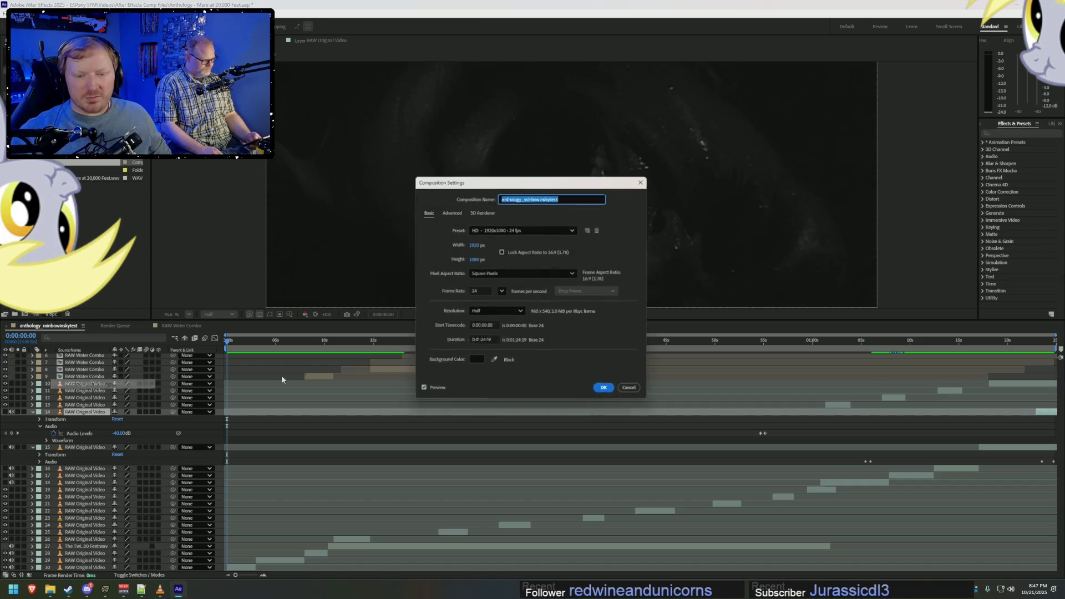
click(481, 342)
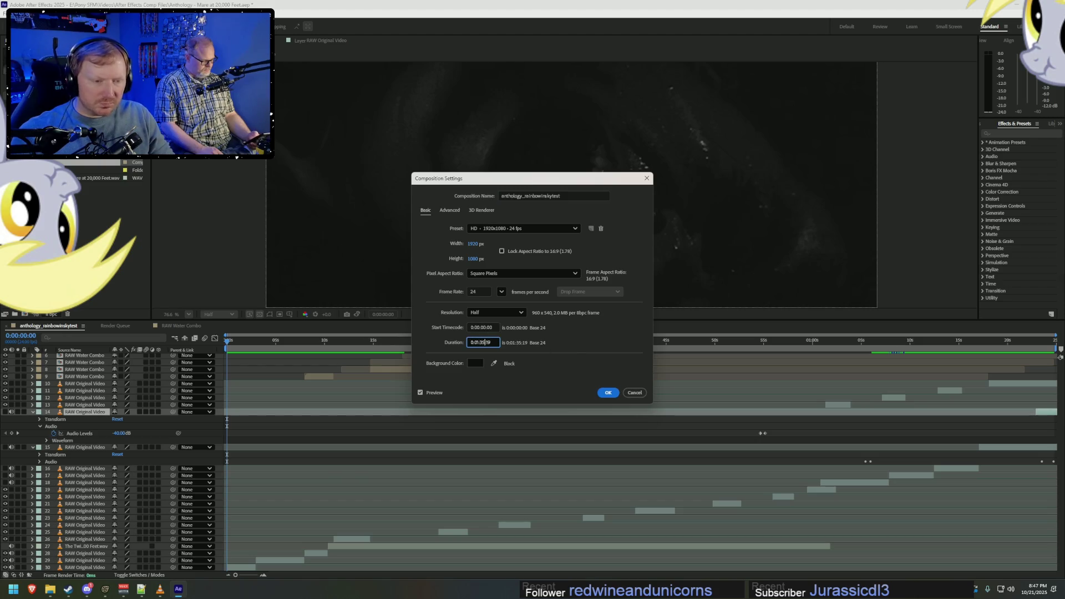
key(Return)
shift+scroll(992, 487, down, 5)
shift+scroll(1021, 478, down, 5)
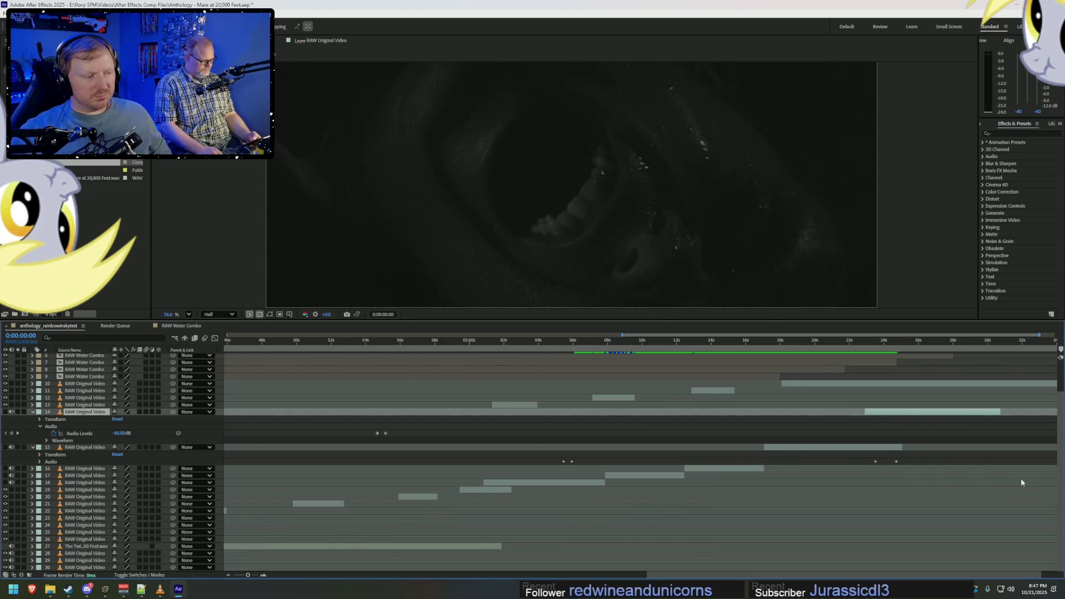
click(831, 341)
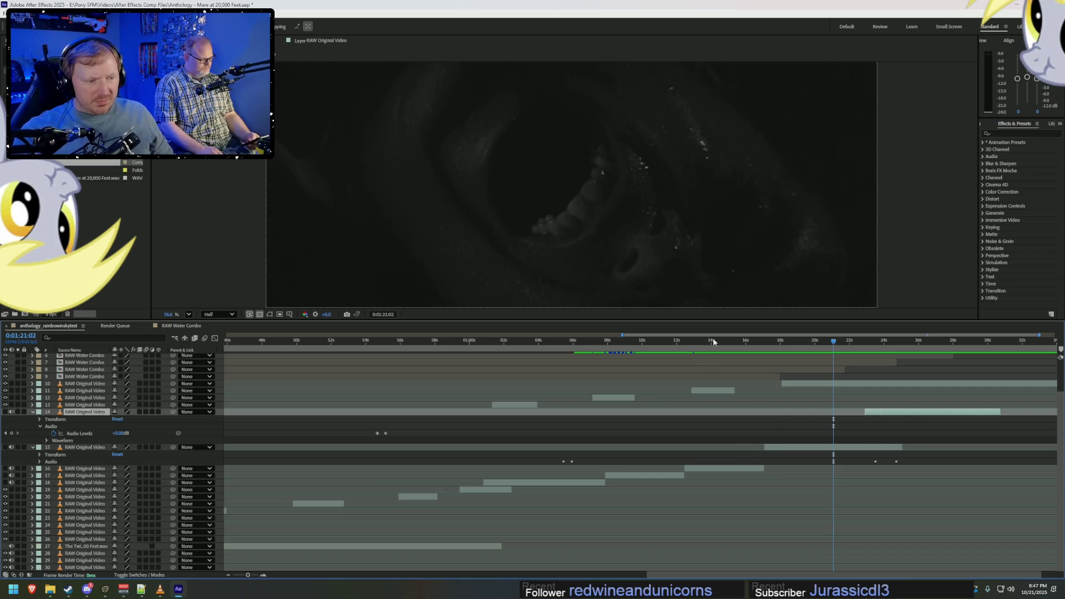
alt+scroll(748, 382, up, 3)
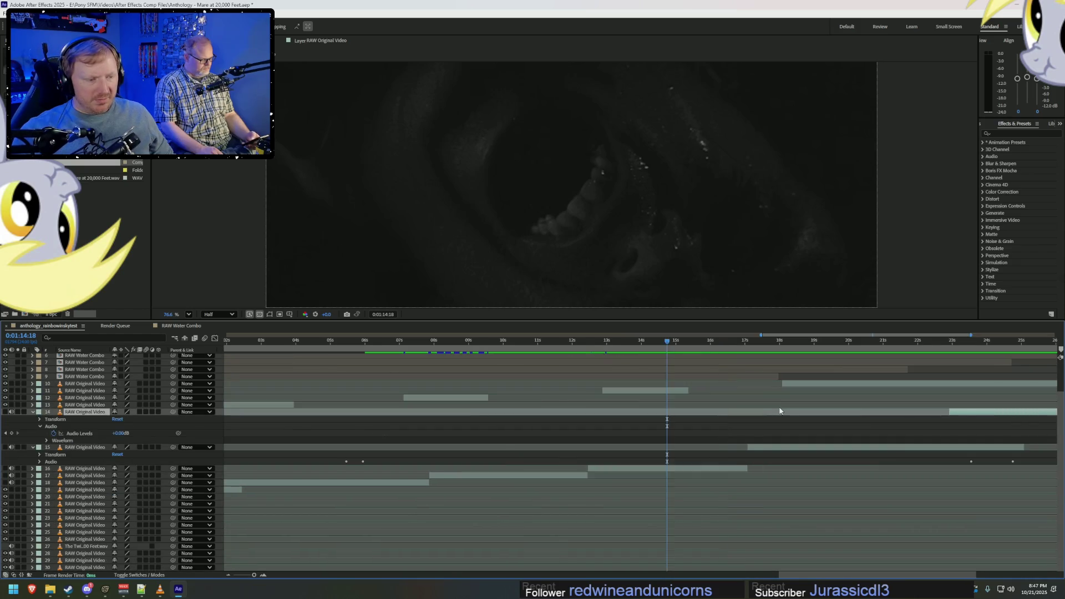
alt+scroll(780, 410, up, 3)
Set the current time to 1:12:11 and switch to the Downloads folder window.
click(399, 341)
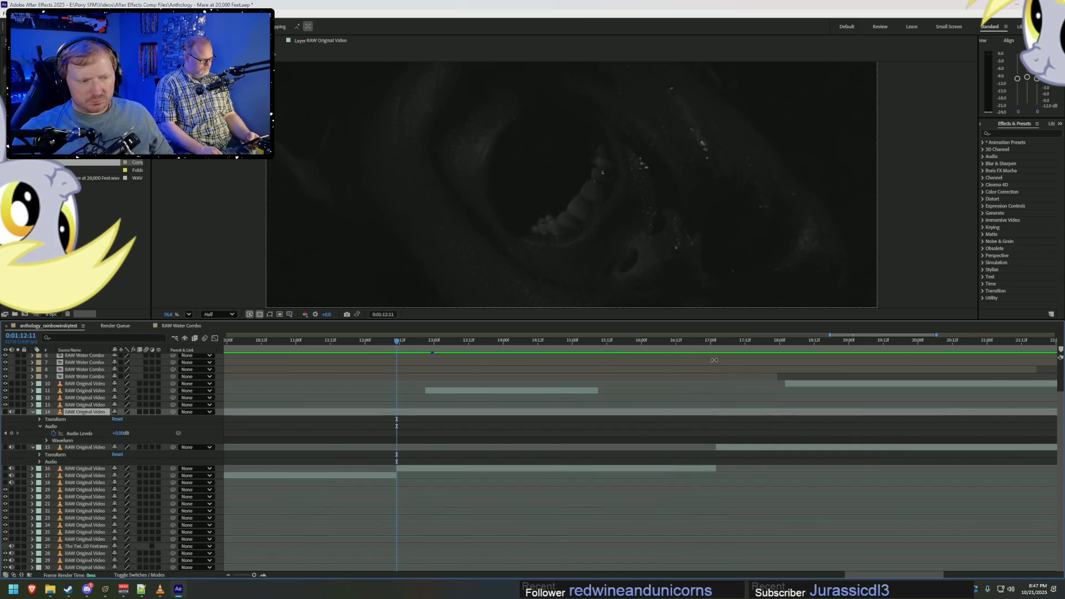
alt+scroll(440, 374, down, 3)
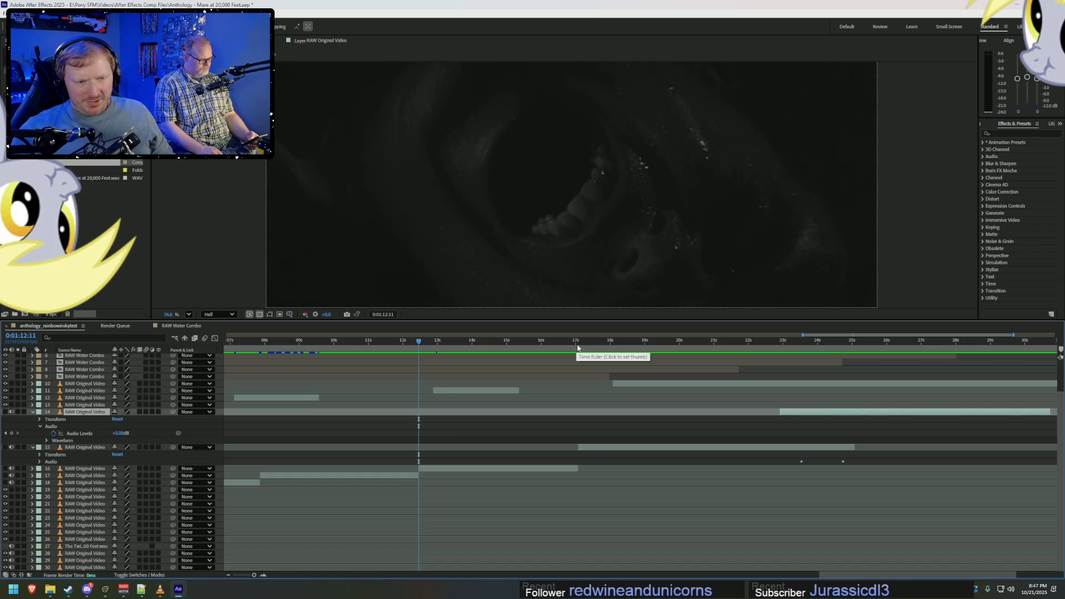
key(alt+Tab)
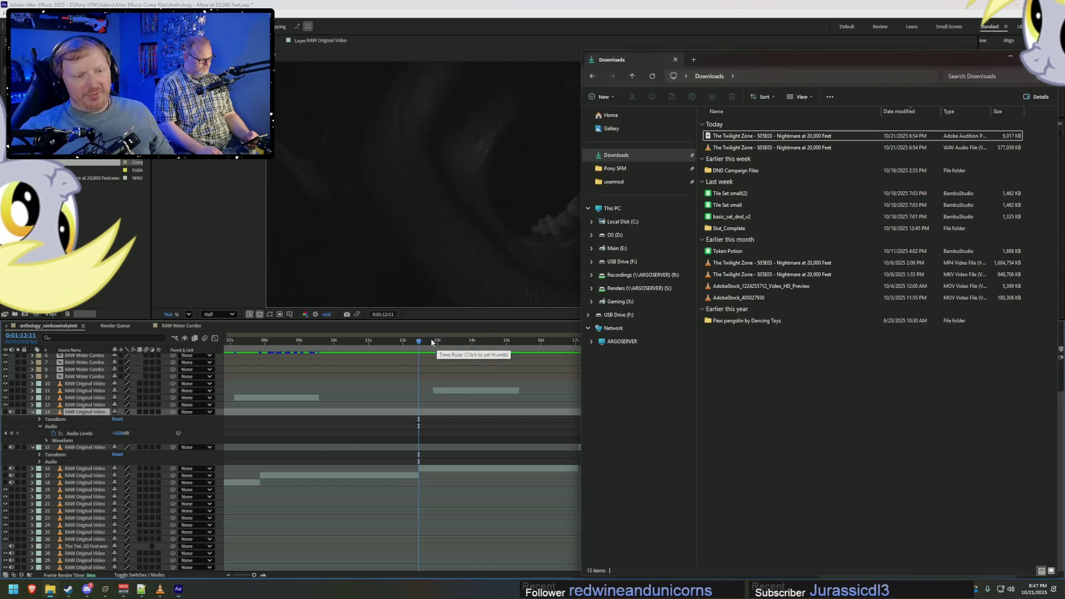
Alt+Tab past fullscreen VLC, After Effects and Explorer back to the Source Filmmaker session.
key(alt+Tab)
key(alt+Tab)
key(alt+Tab)
key(alt+shift+Tab)
key(alt+Tab)
key(alt+Tab)
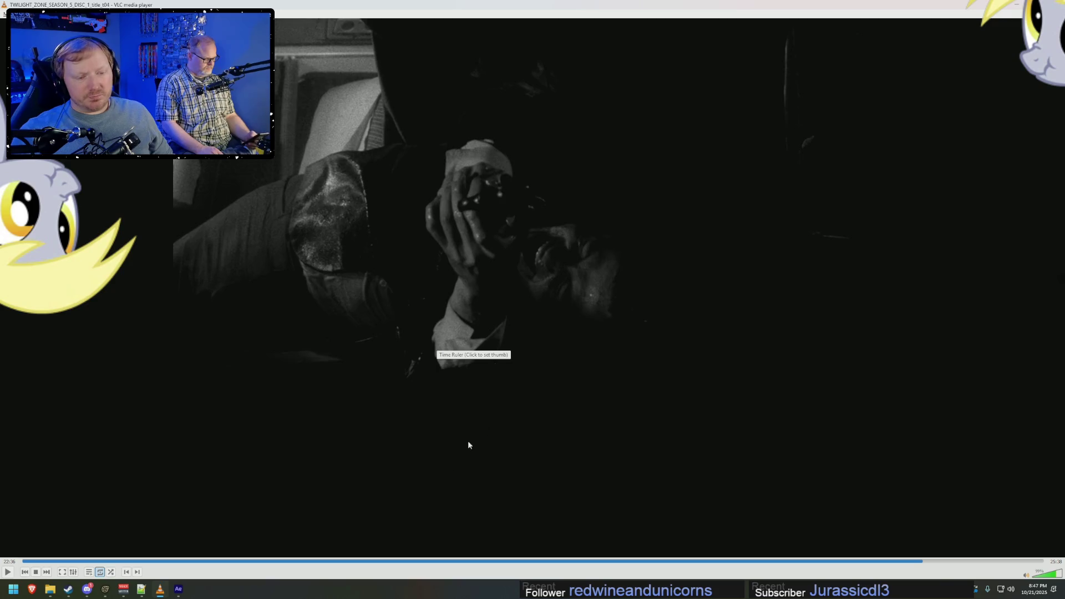
key(alt+Tab)
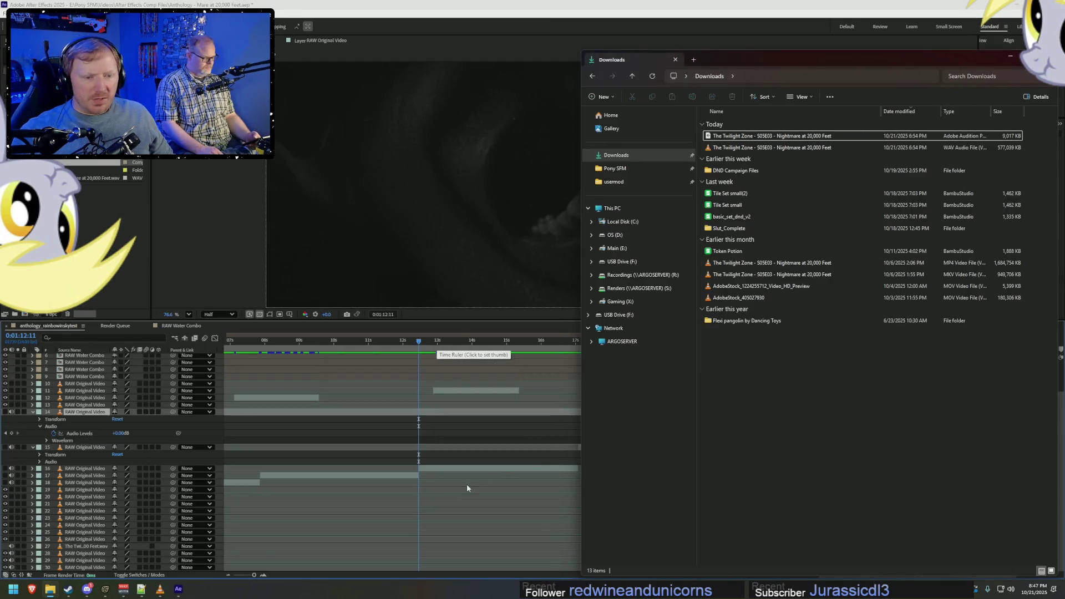
key(alt+Tab)
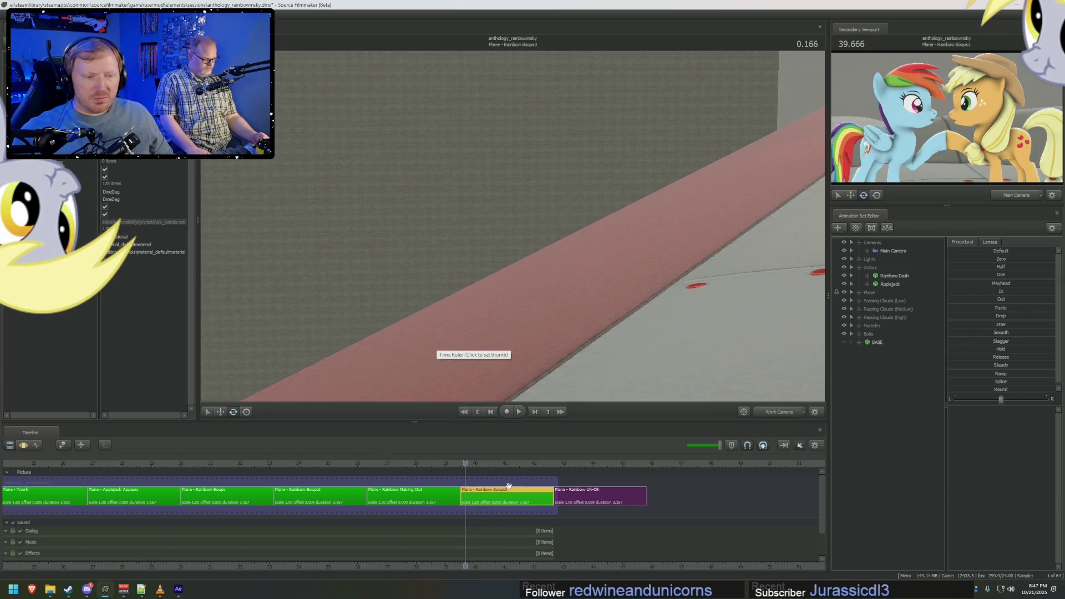
Attempt to lengthen Rainbow Boops3, then undo the accidental overwrite of Rainbow Uh-Oh.
click(467, 463)
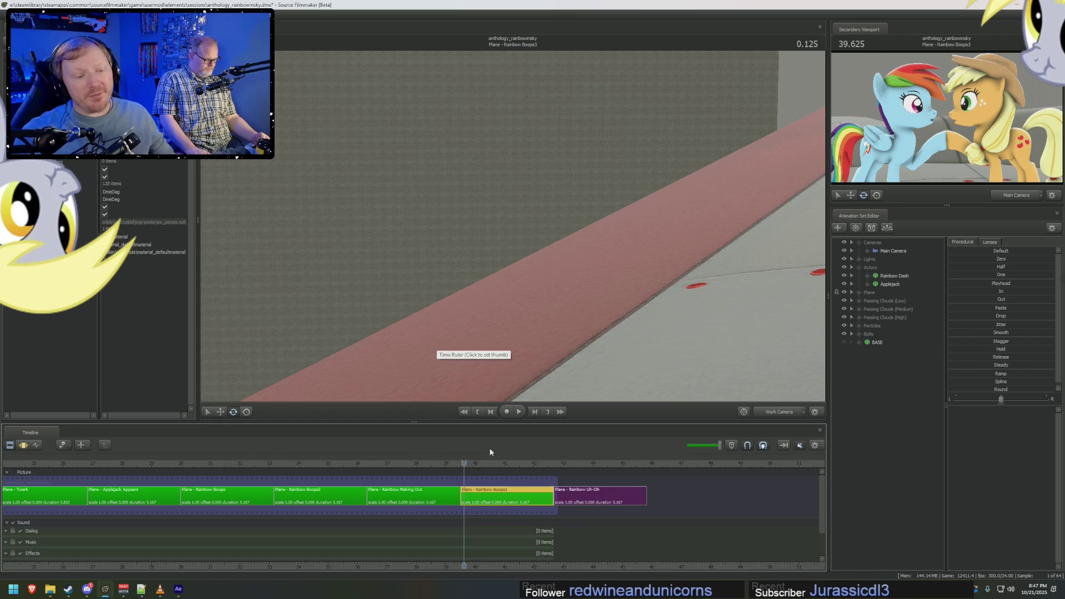
click(571, 490)
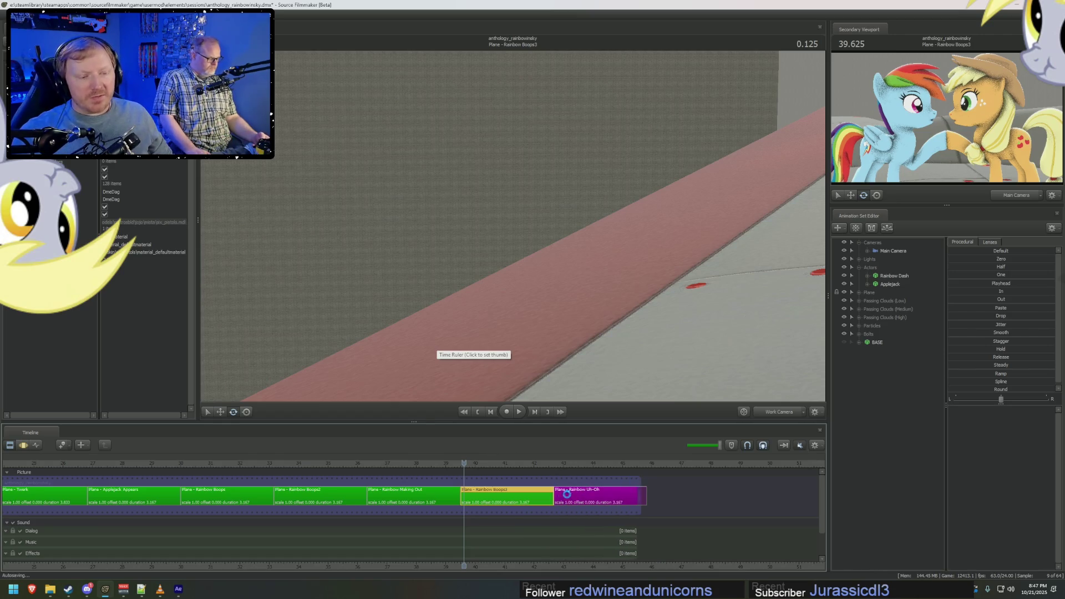
drag(550, 494, 635, 495)
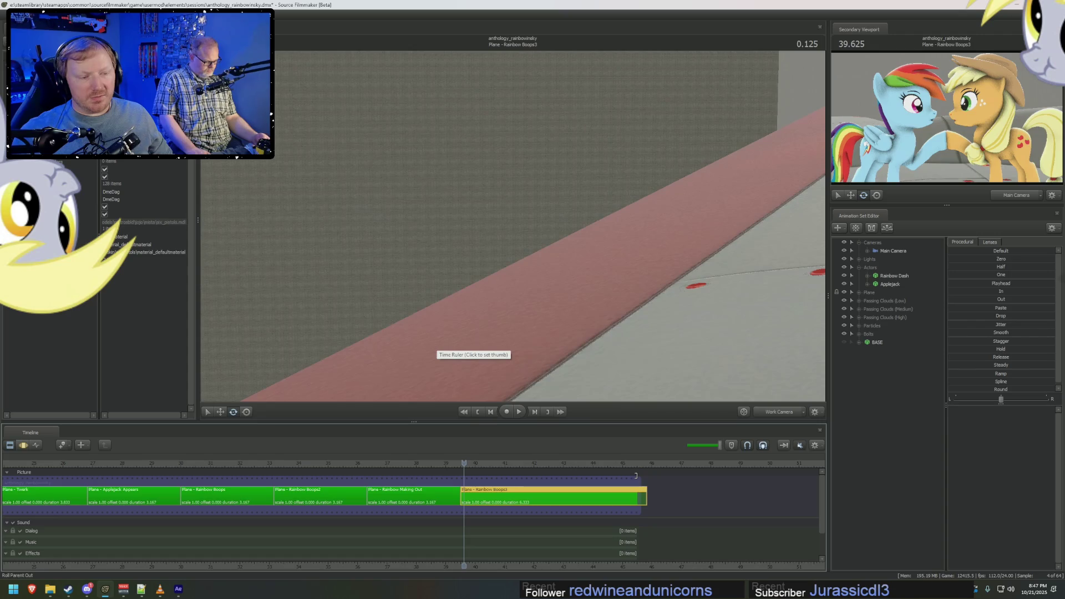
key(ctrl+z)
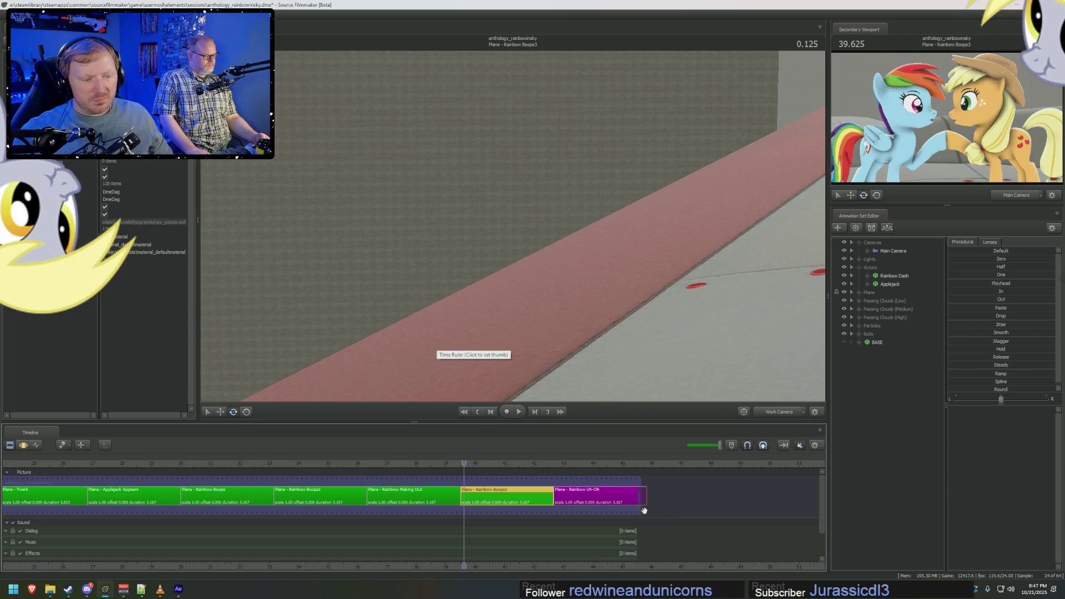
Ripple-lengthen Rainbow Boops3 so Rainbow Uh-Oh shifts later, and view through the main camera.
drag(549, 496, 635, 496)
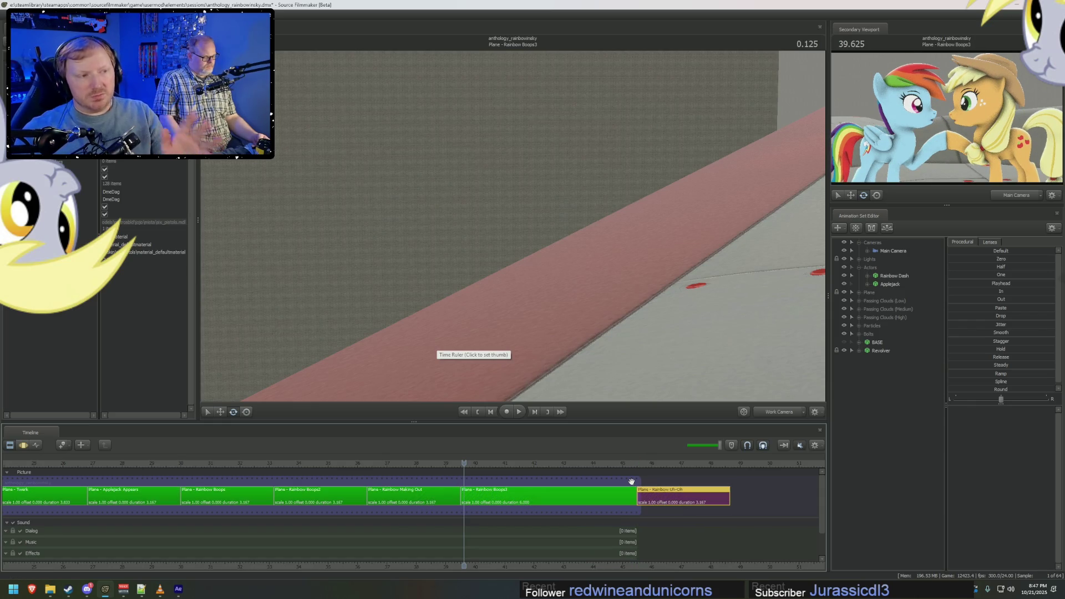
click(556, 499)
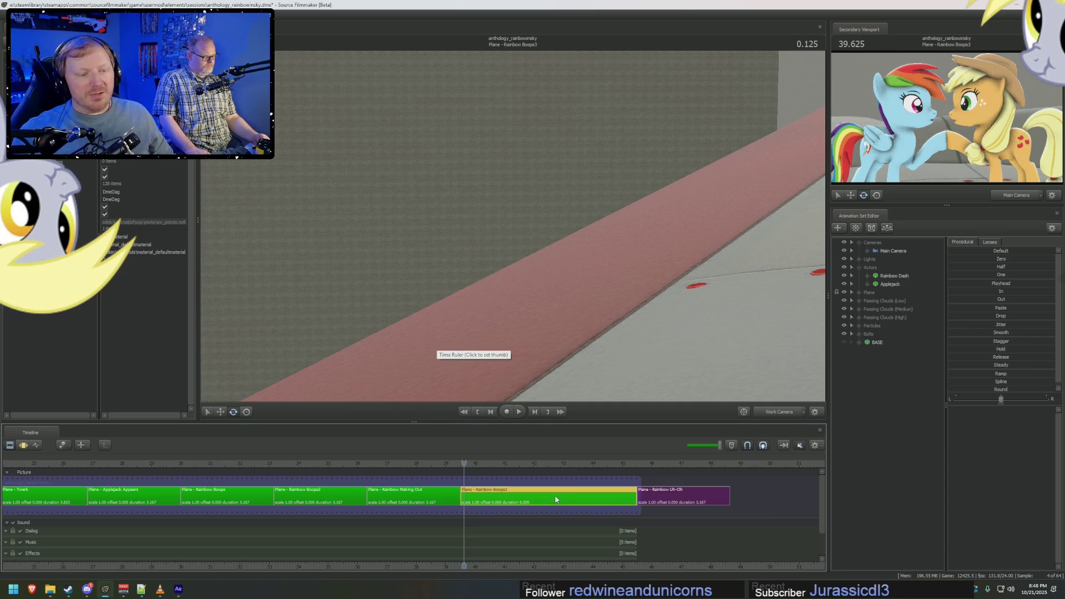
click(779, 411)
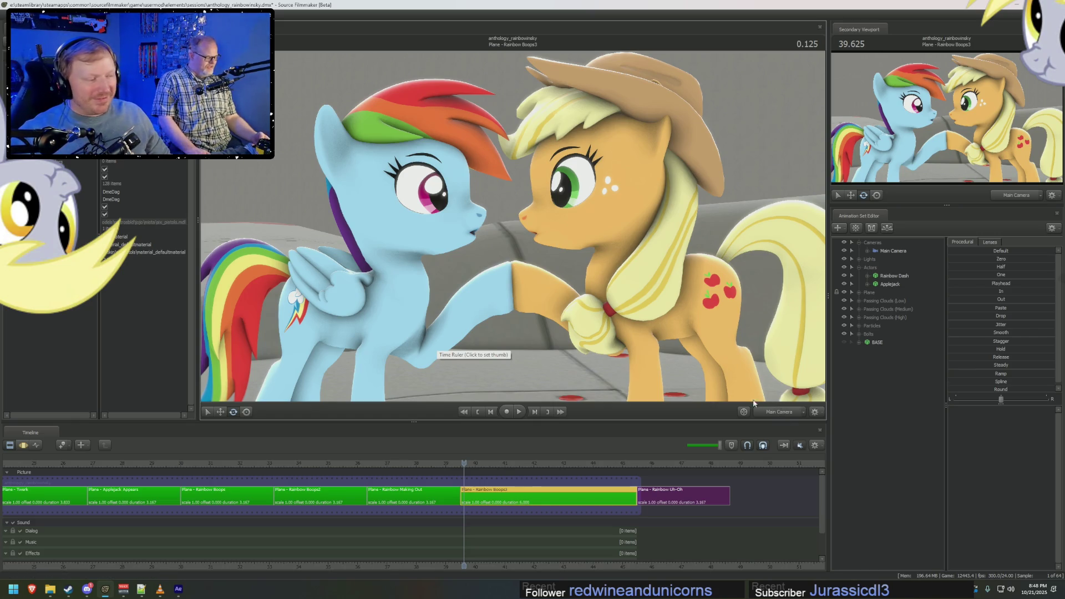
scroll(506, 503, up, 3)
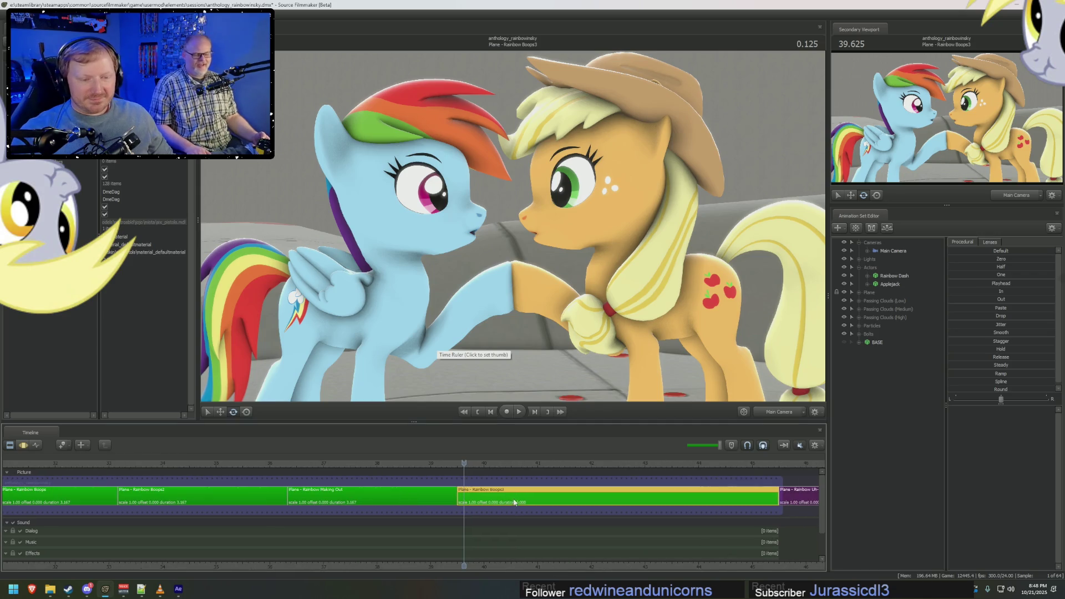
Rename the Rainbow Boops2 shot to Rainbow Snoot Boops.
click(156, 464)
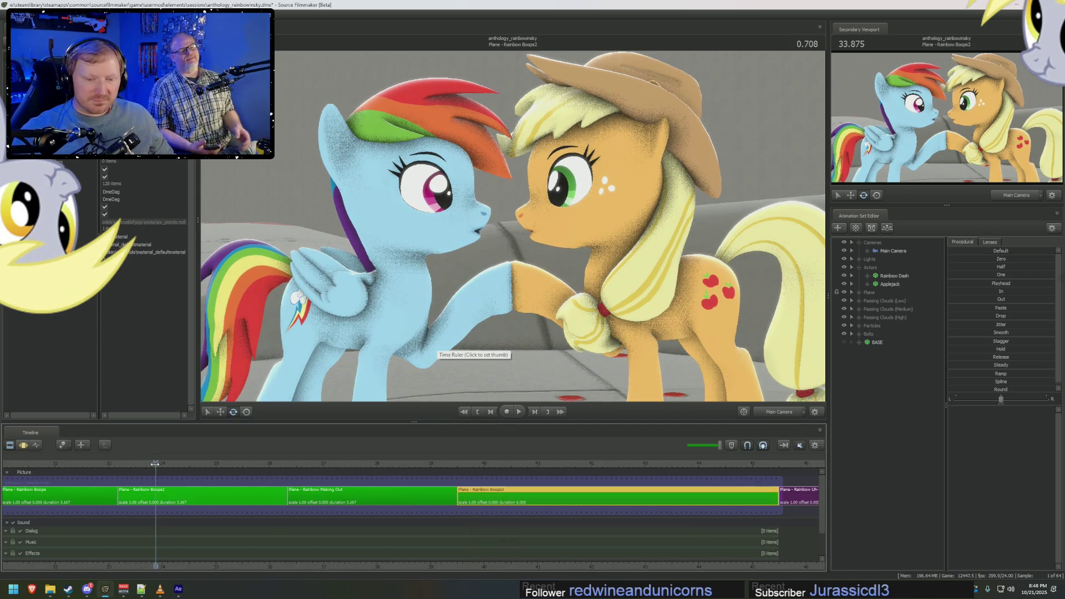
click(235, 497)
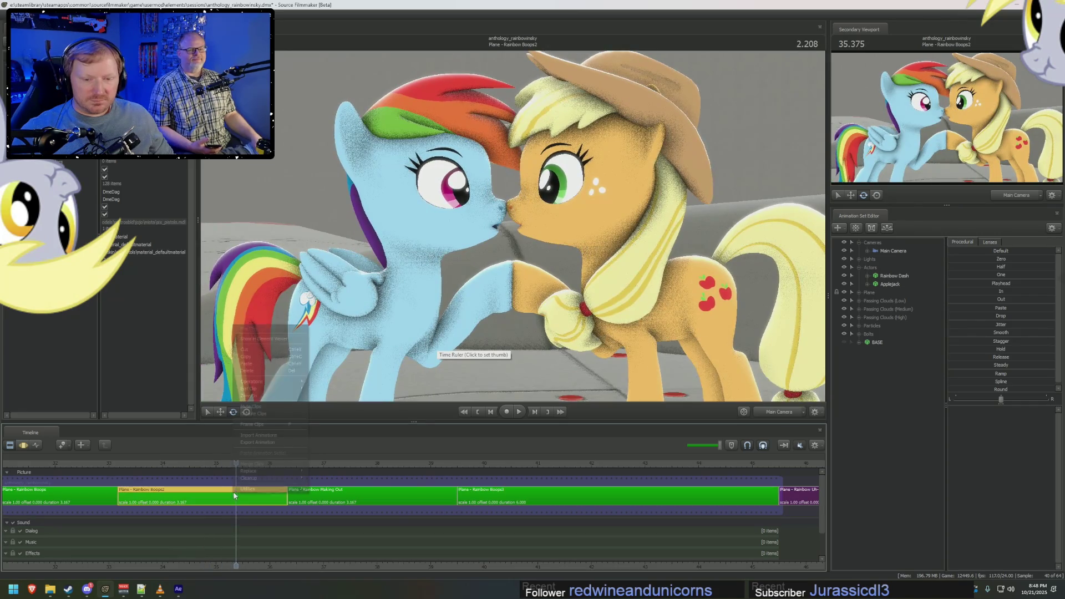
right_click(234, 497)
click(349, 388)
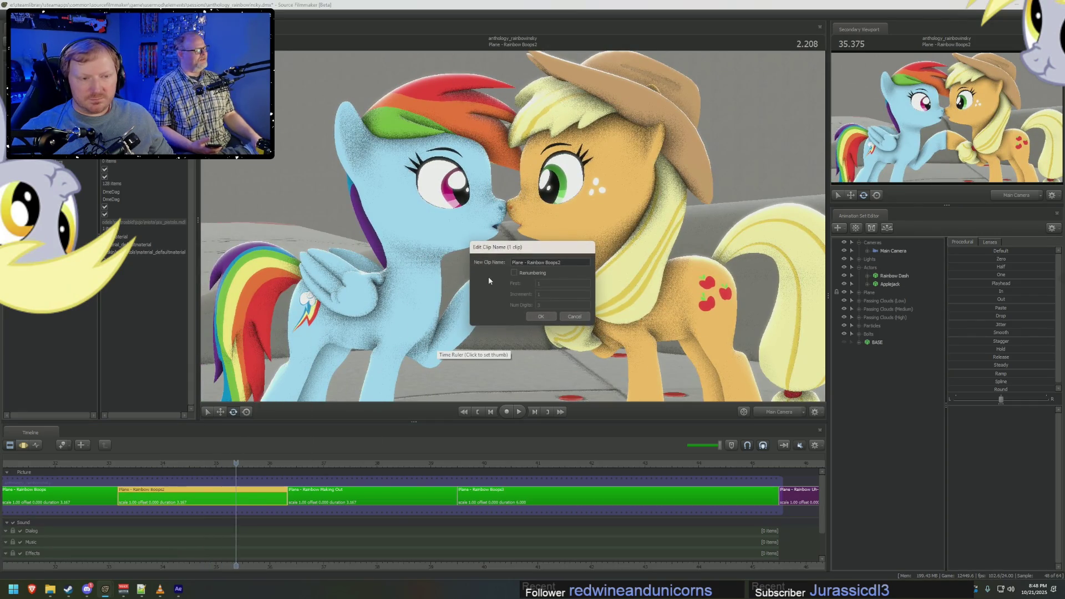
double_click(554, 263)
text(Snoot)
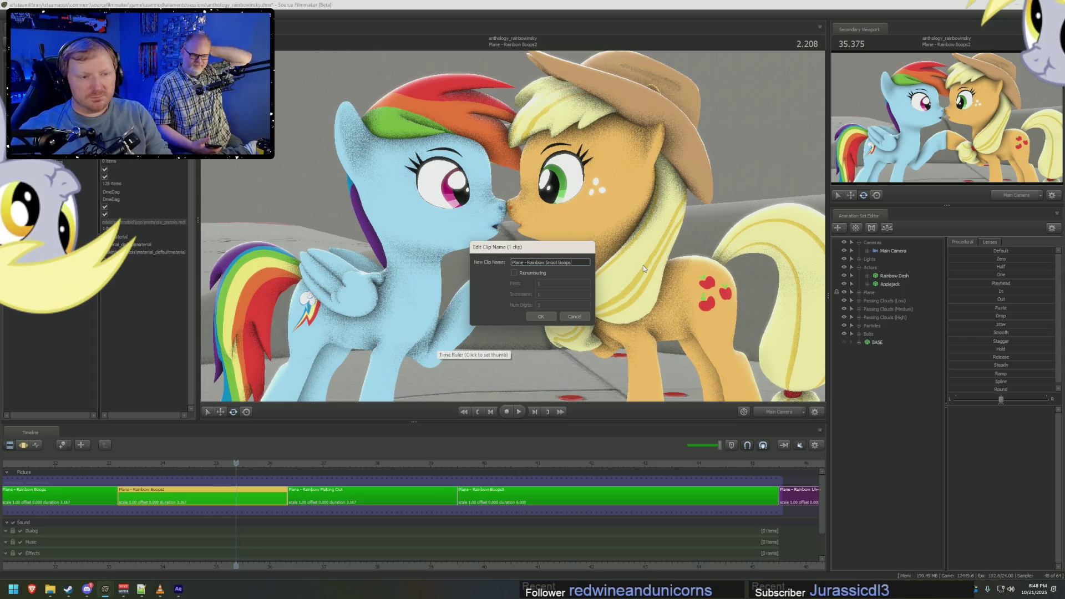
key(Return)
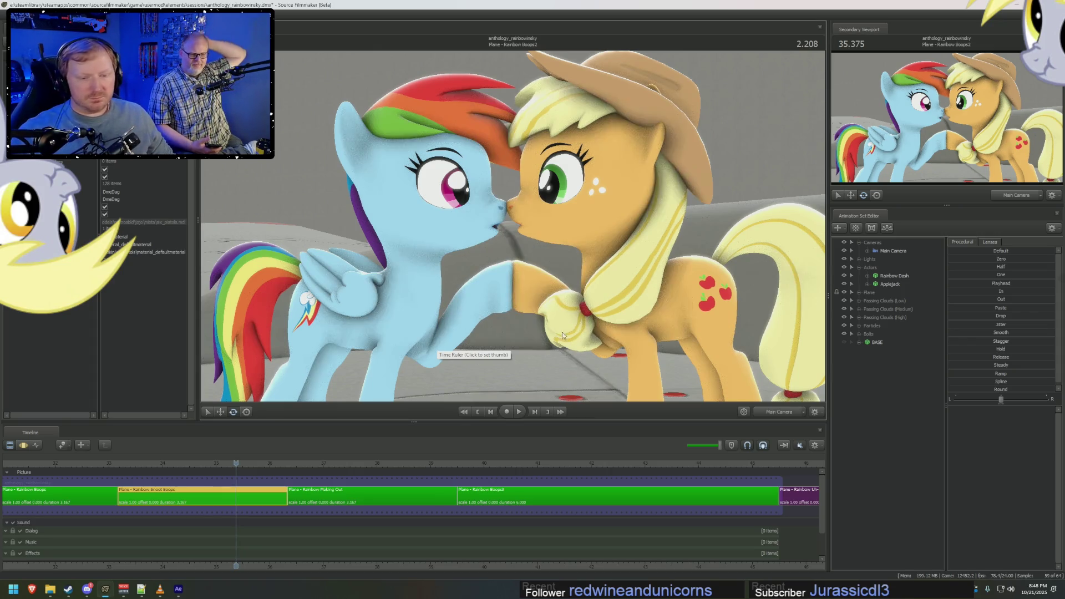
Rename the Rainbow Boops3 shot to Rainbow Shot.
drag(510, 470, 701, 465)
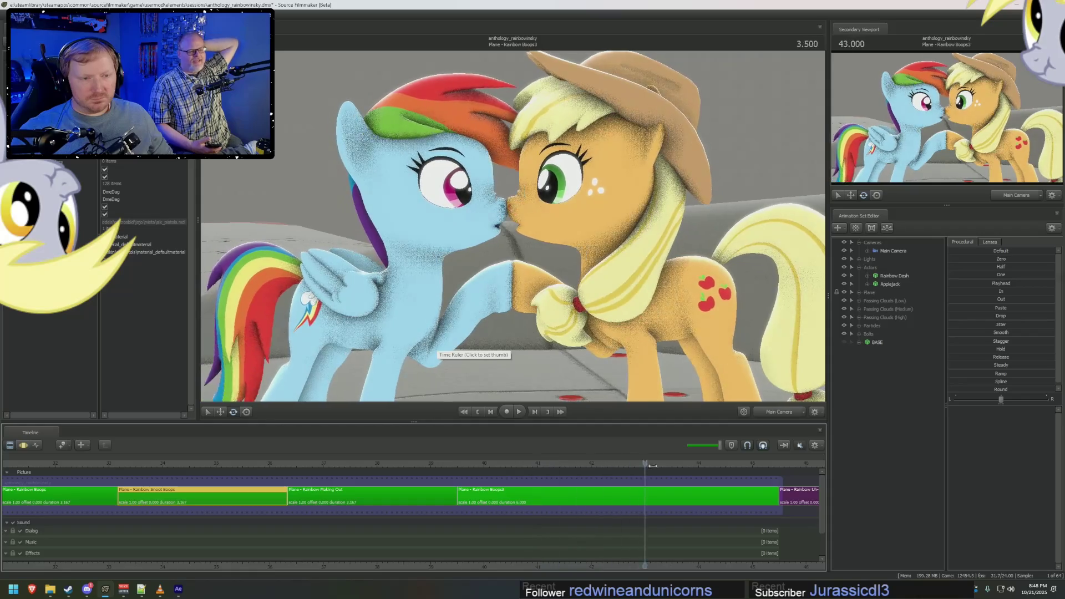
click(539, 467)
right_click(504, 493)
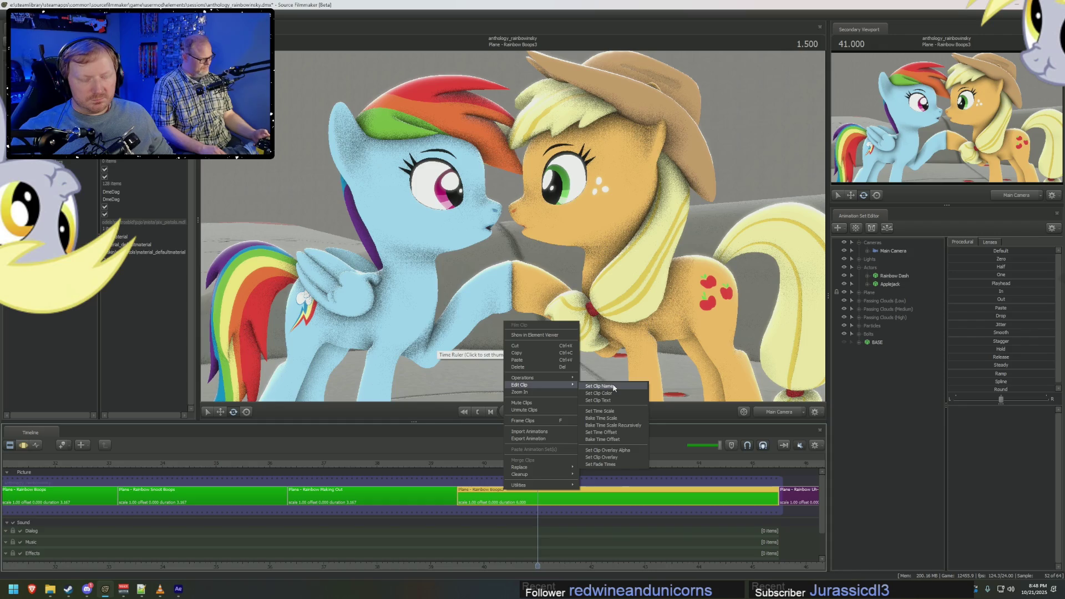
click(614, 388)
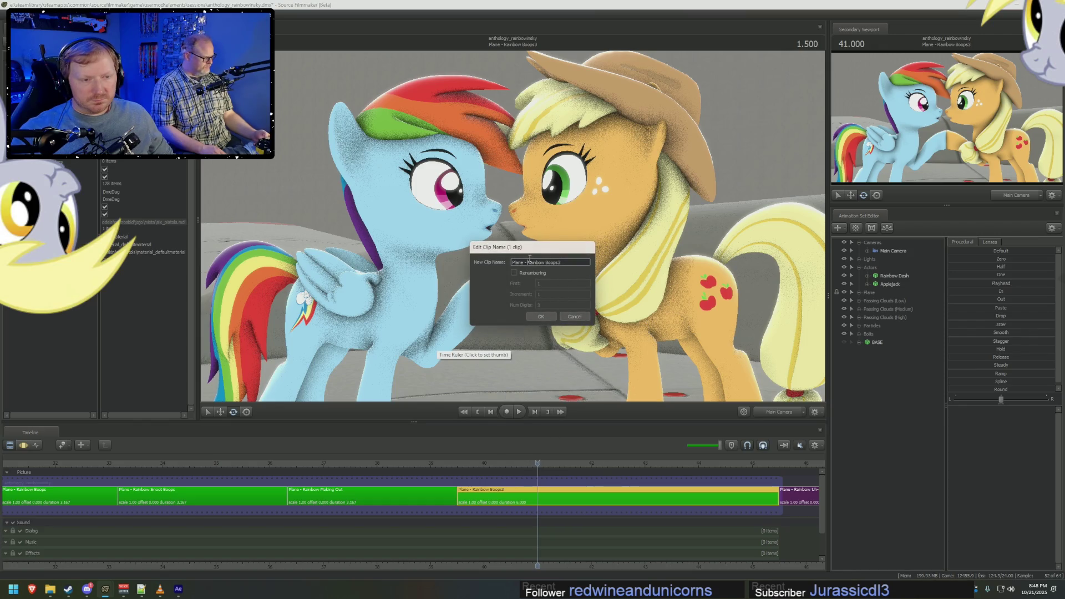
text(Rainb)
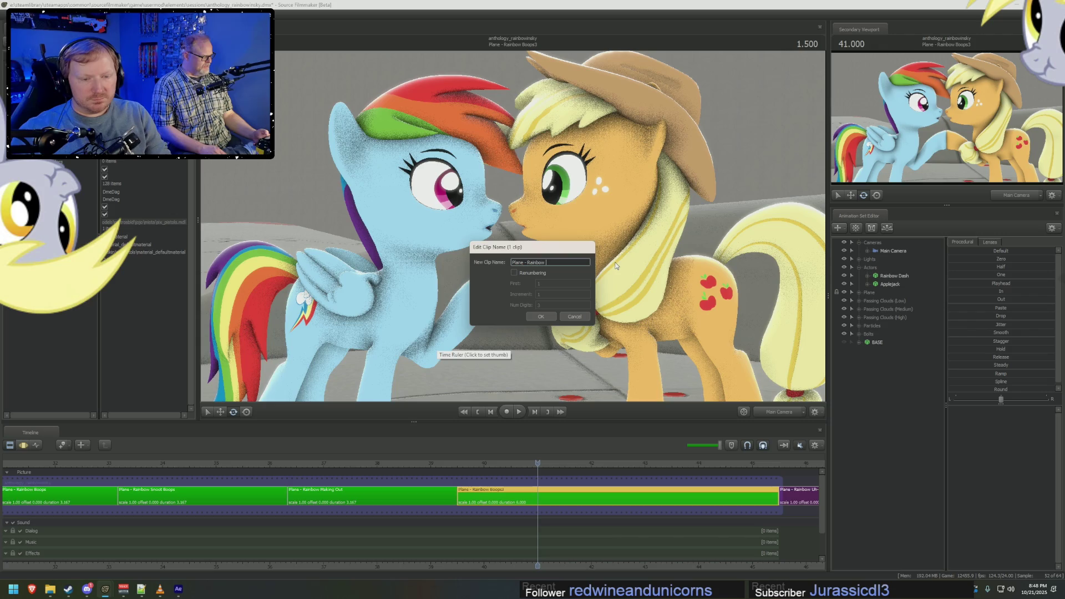
key(Return)
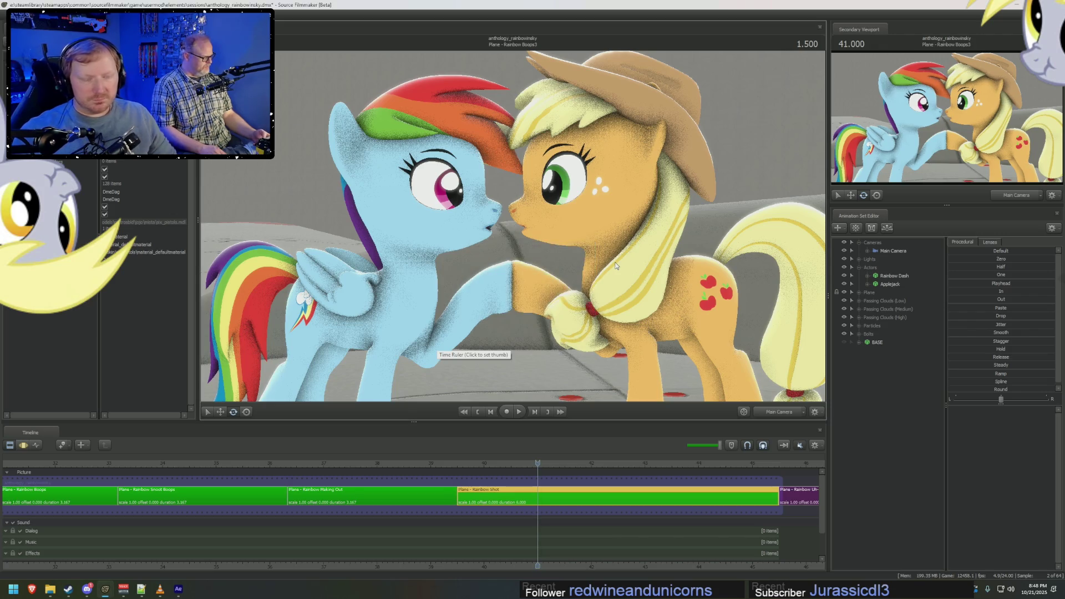
Start an Import Animation on Rainbow Dash's Head control from her expanded Body group.
click(472, 462)
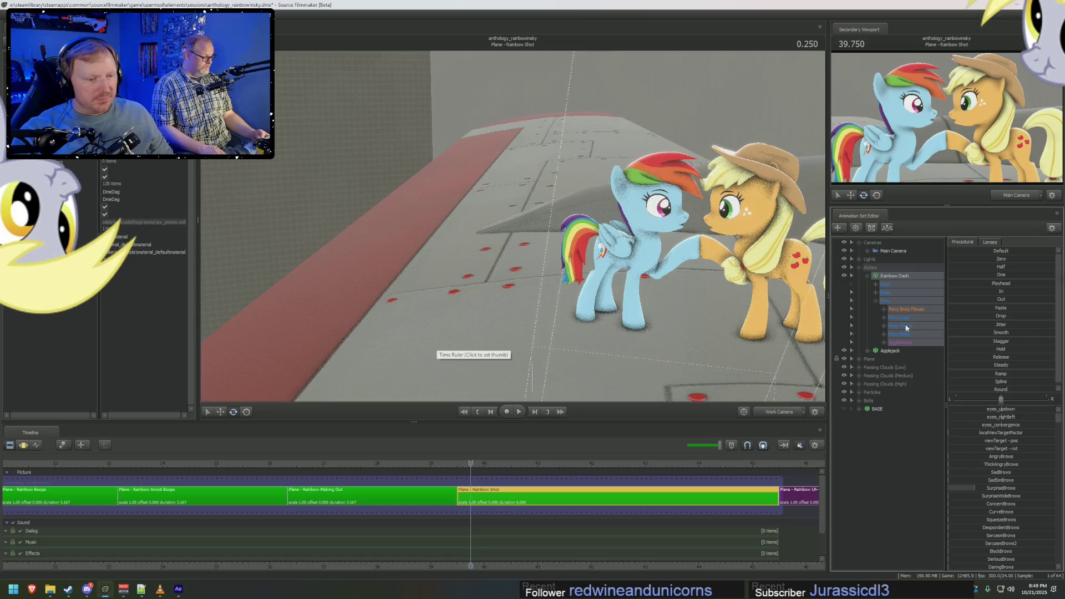
click(884, 295)
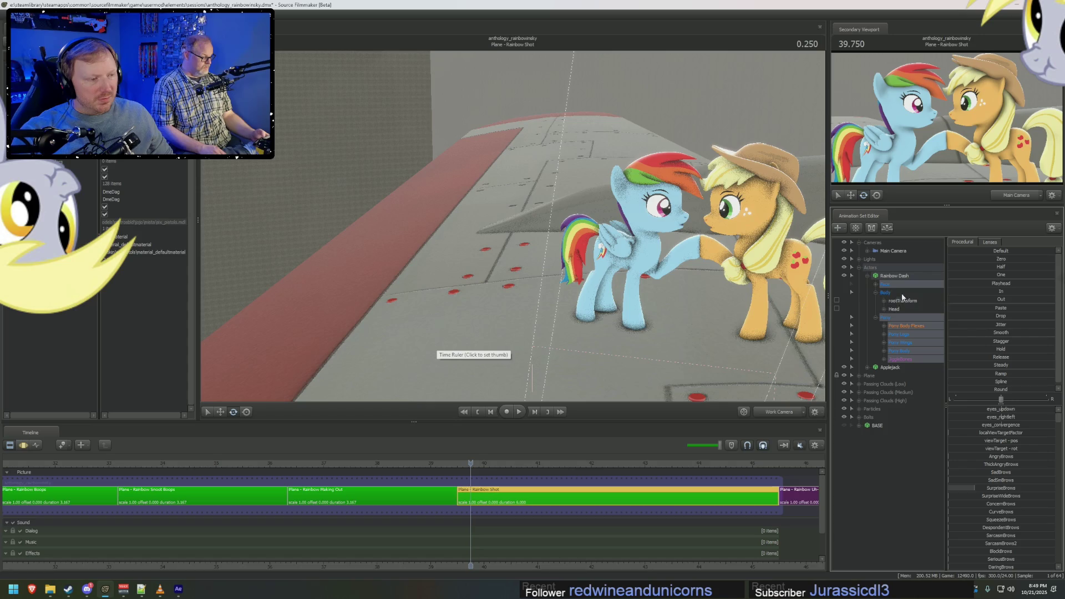
right_click(897, 309)
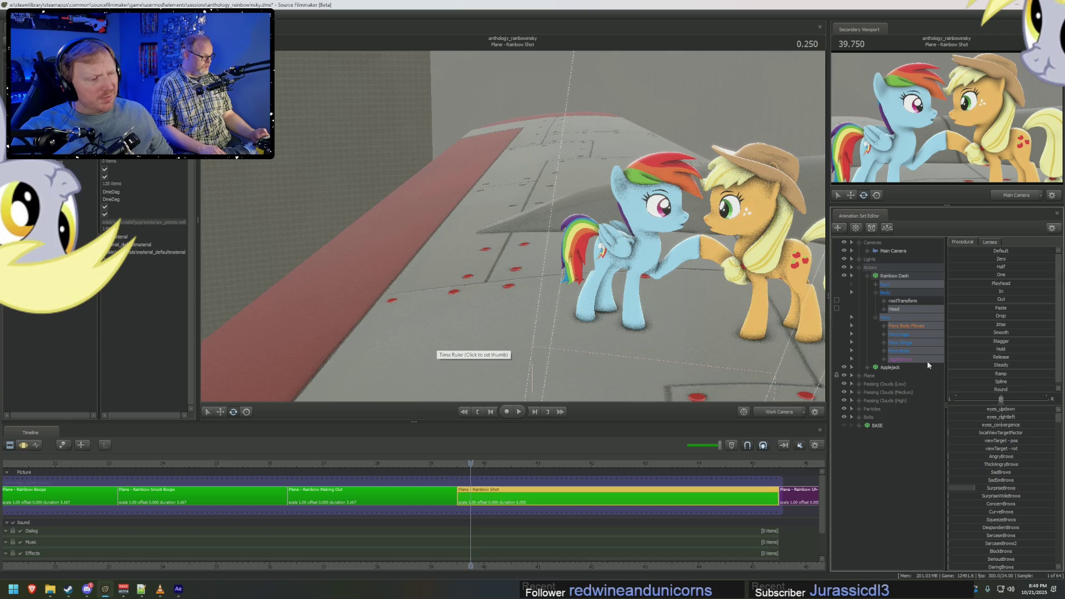
click(927, 361)
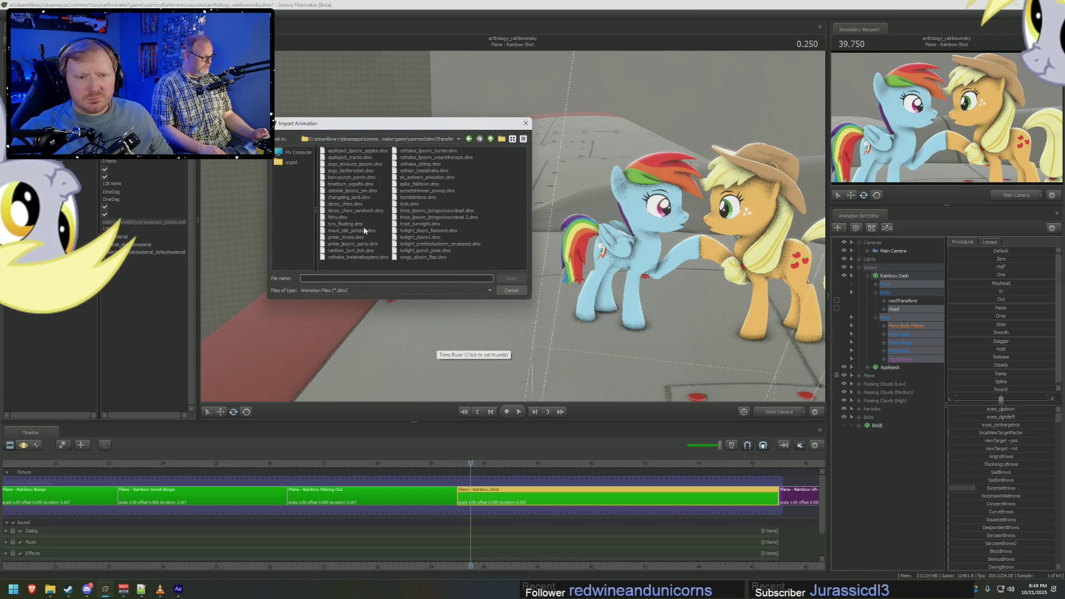
Browse dmx/Videos/Austraeoh in the import browser, cancel it, and begin opening another session.
click(490, 139)
double_click(337, 177)
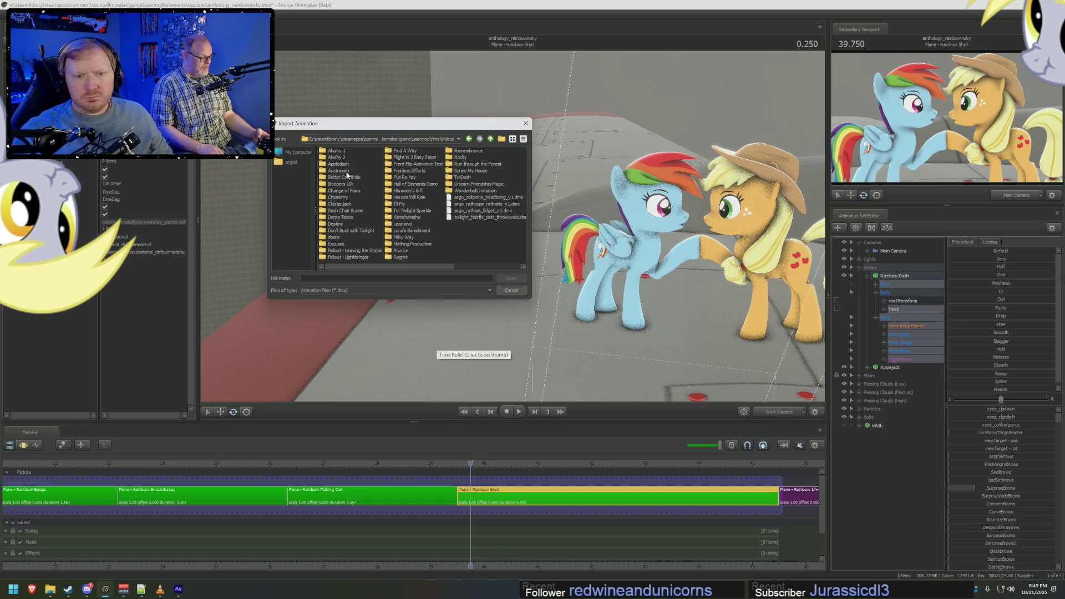
double_click(344, 172)
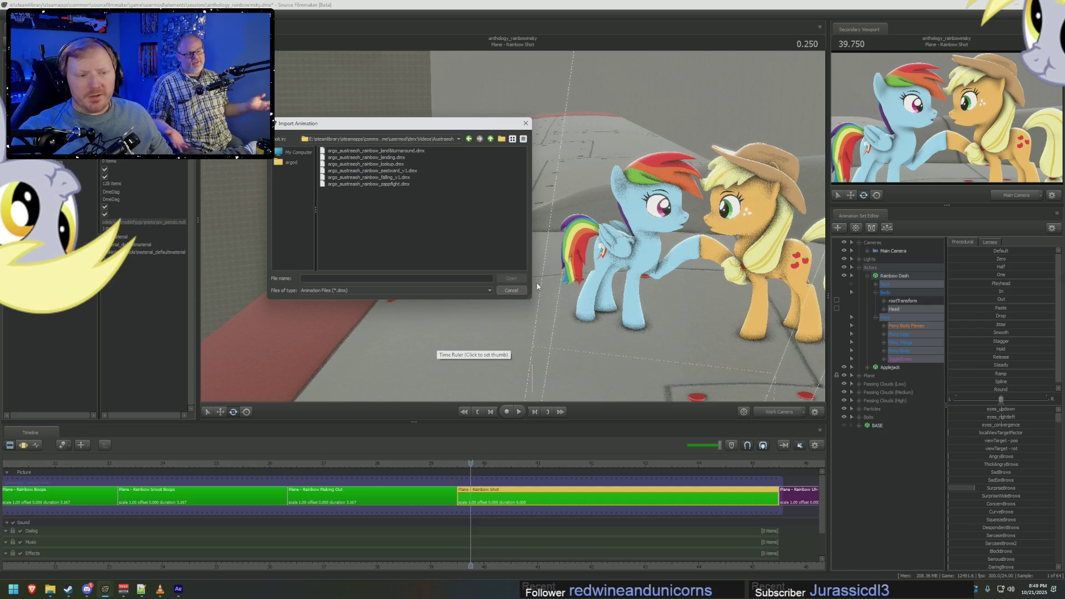
click(517, 293)
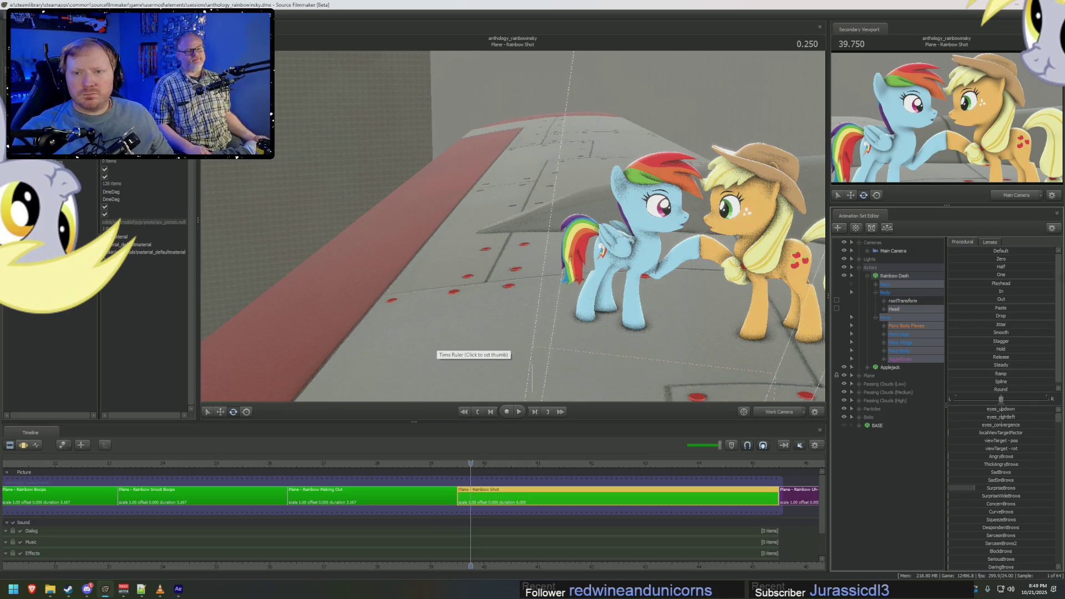
key(ctrl+o)
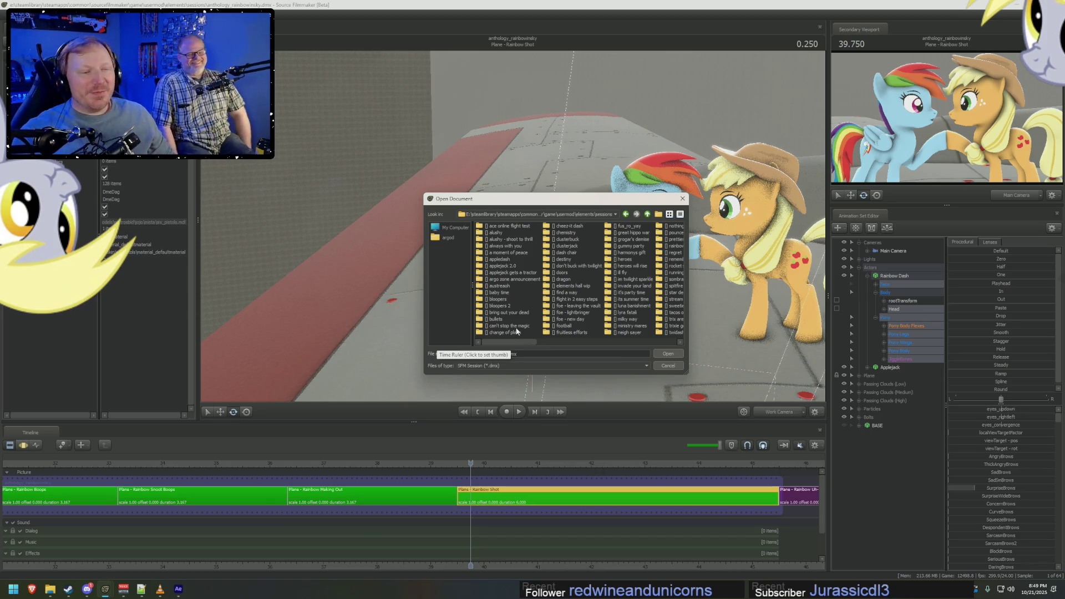
Load the austraeoh .dmx session from its session folder.
drag(528, 342, 514, 342)
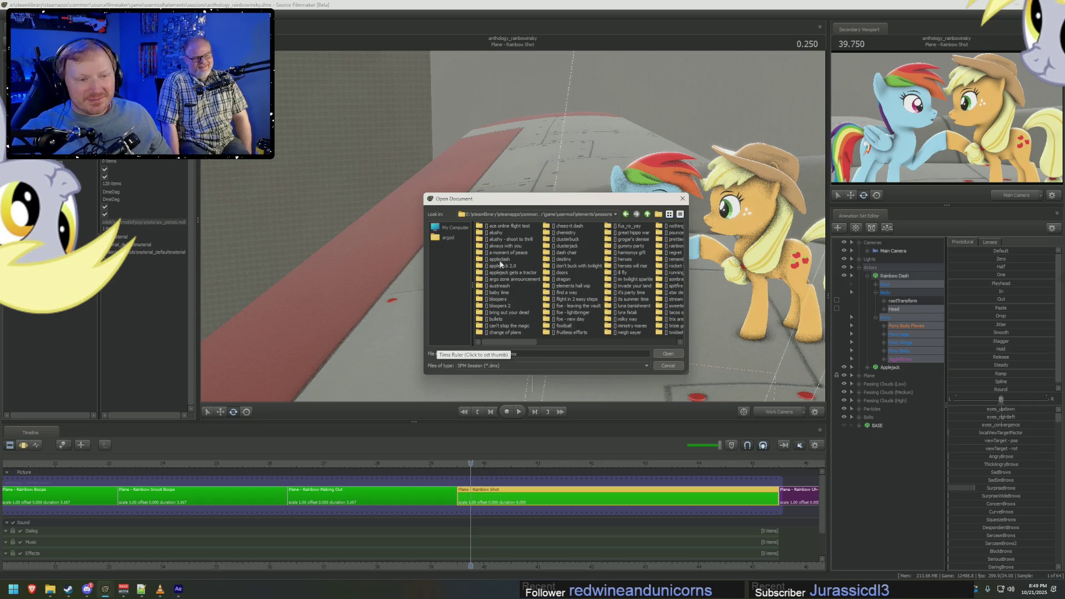
double_click(499, 285)
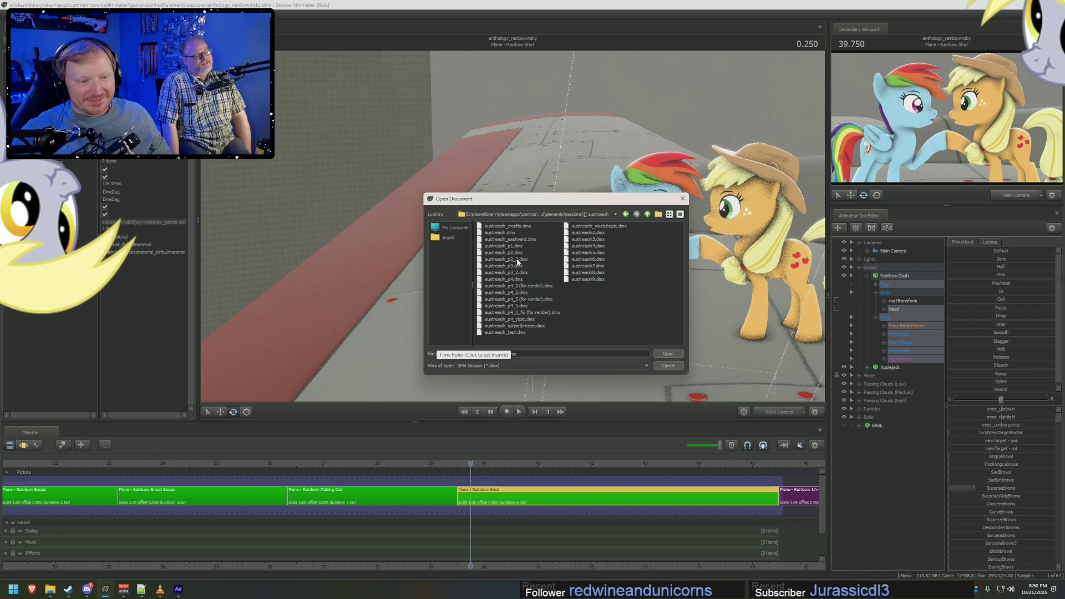
double_click(519, 258)
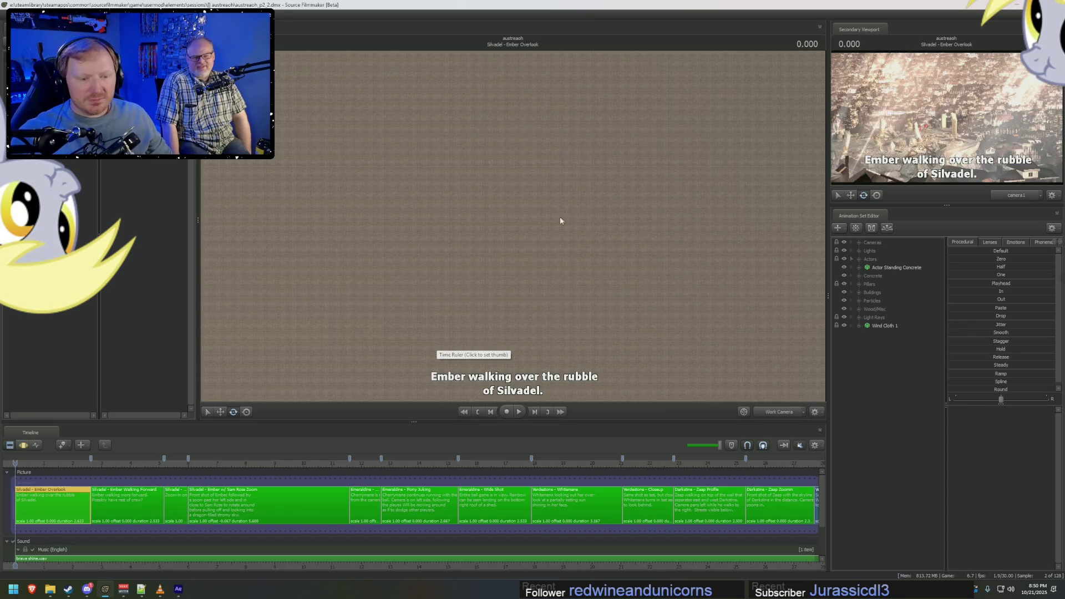
View through camera1, scrub to and select the Emeraldine Running Player shot, and play it back.
click(769, 414)
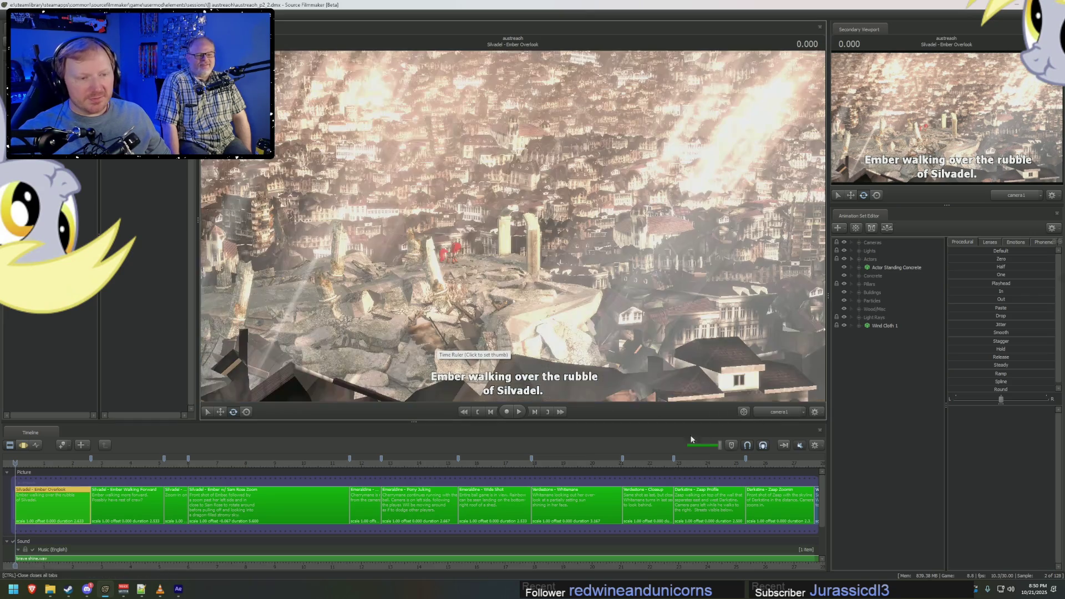
mouse_move(273, 471)
mouse_down()
mouse_move(464, 467)
mouse_move(358, 476)
mouse_up()
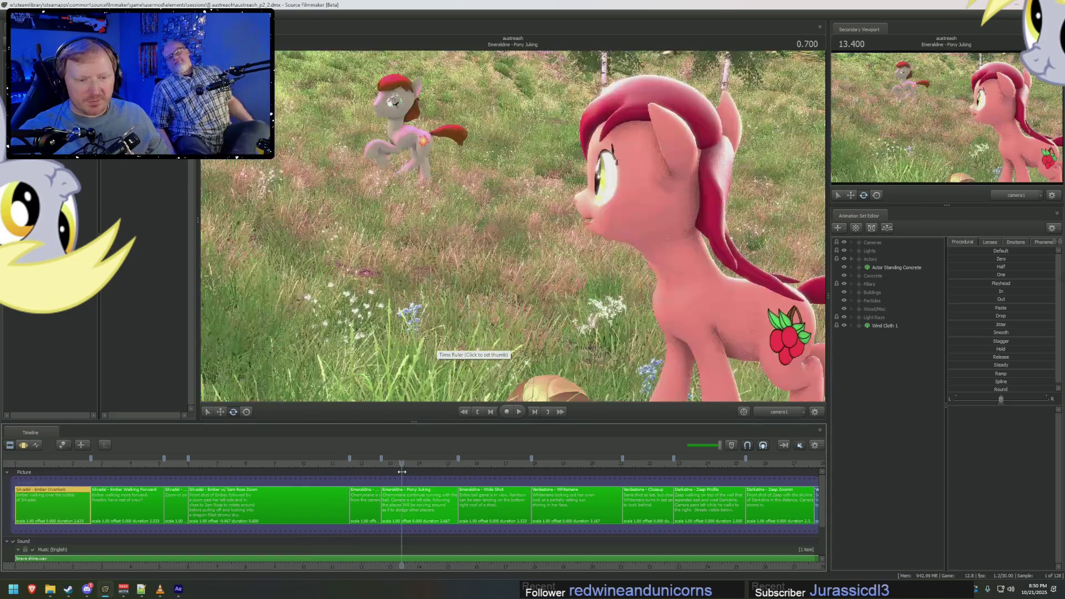
key(space)
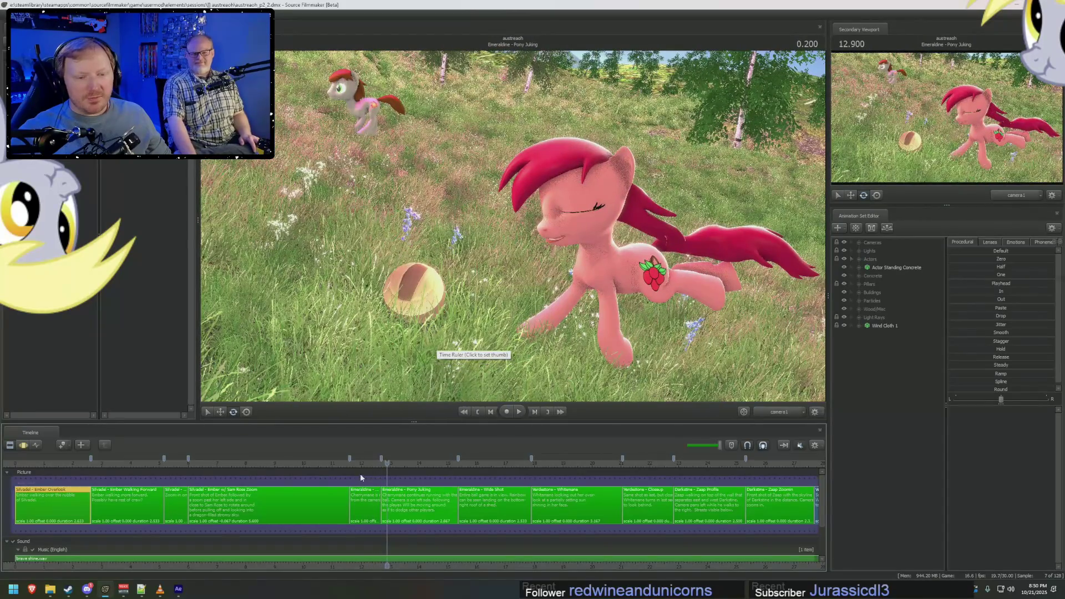
click(360, 474)
click(372, 503)
scroll(372, 504, up, 2)
right_click(448, 343)
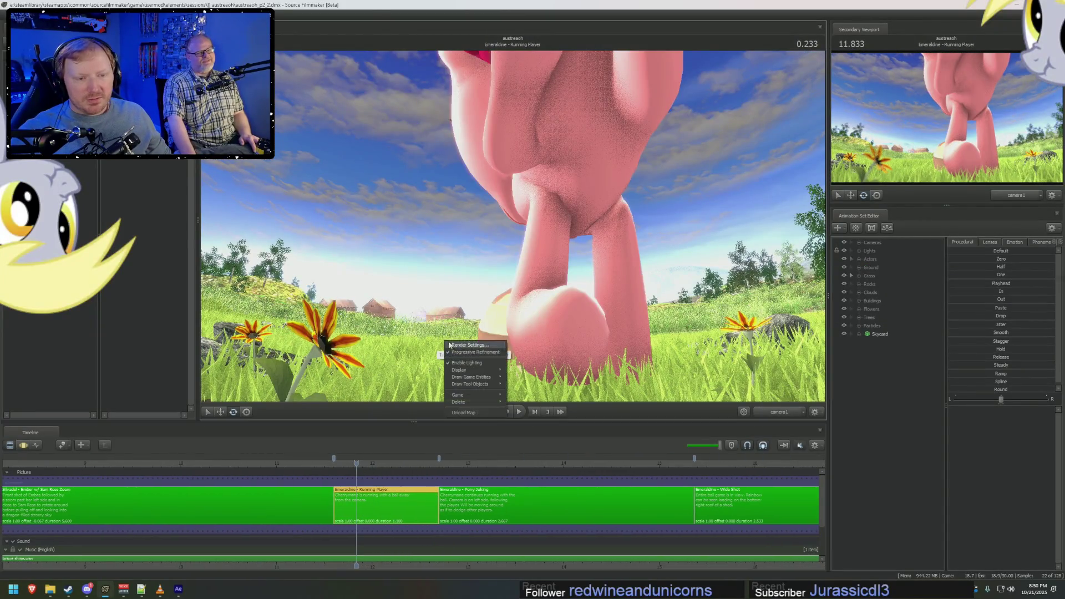
click(469, 351)
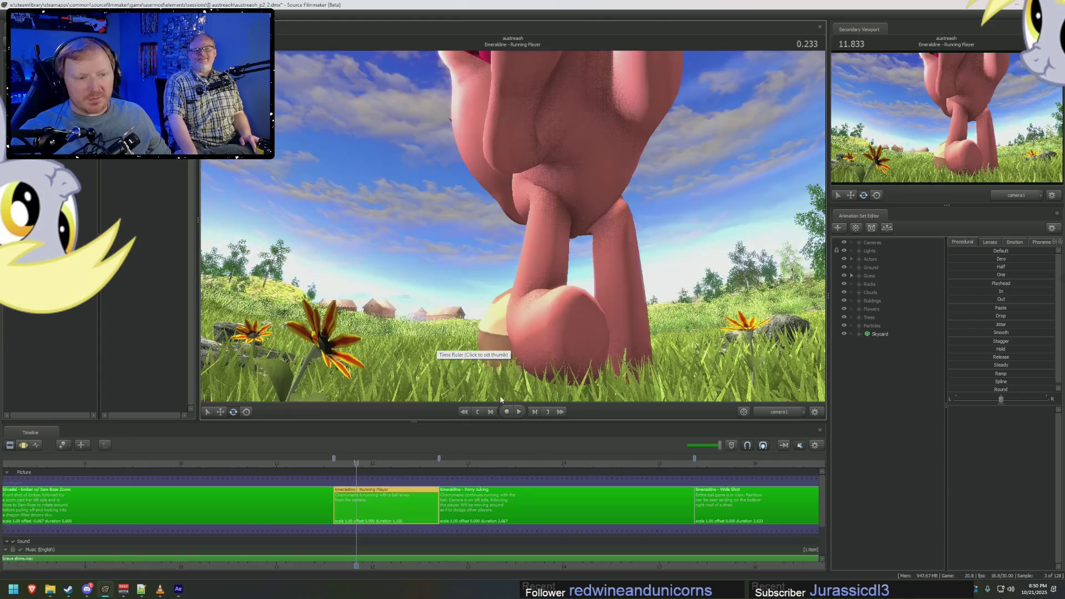
click(506, 411)
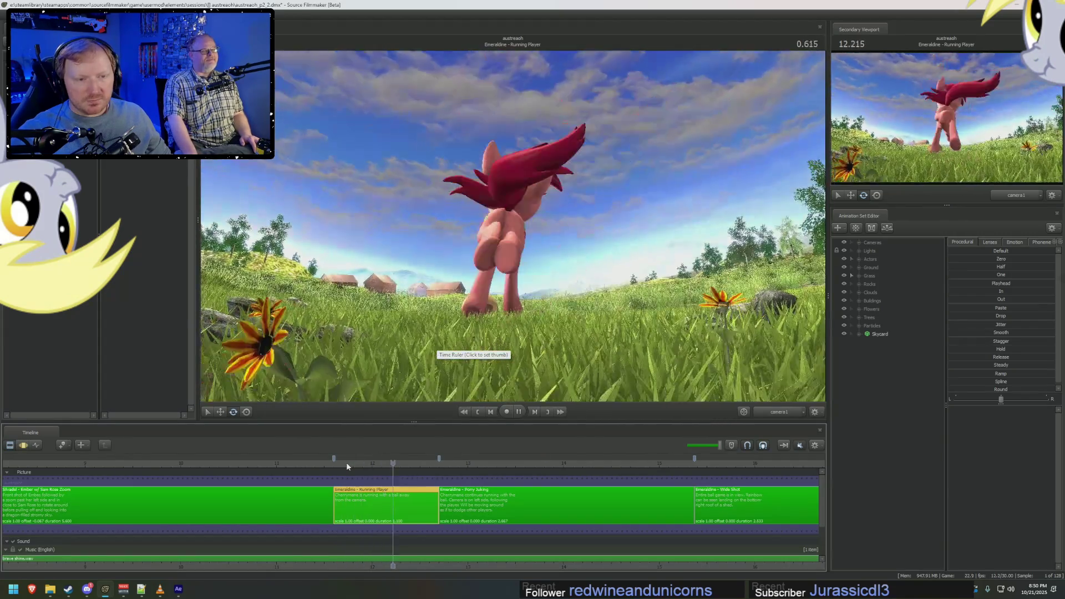
Step to the frame at 0.700, return to the scene camera, and expand the shot's actors.
drag(346, 463, 393, 466)
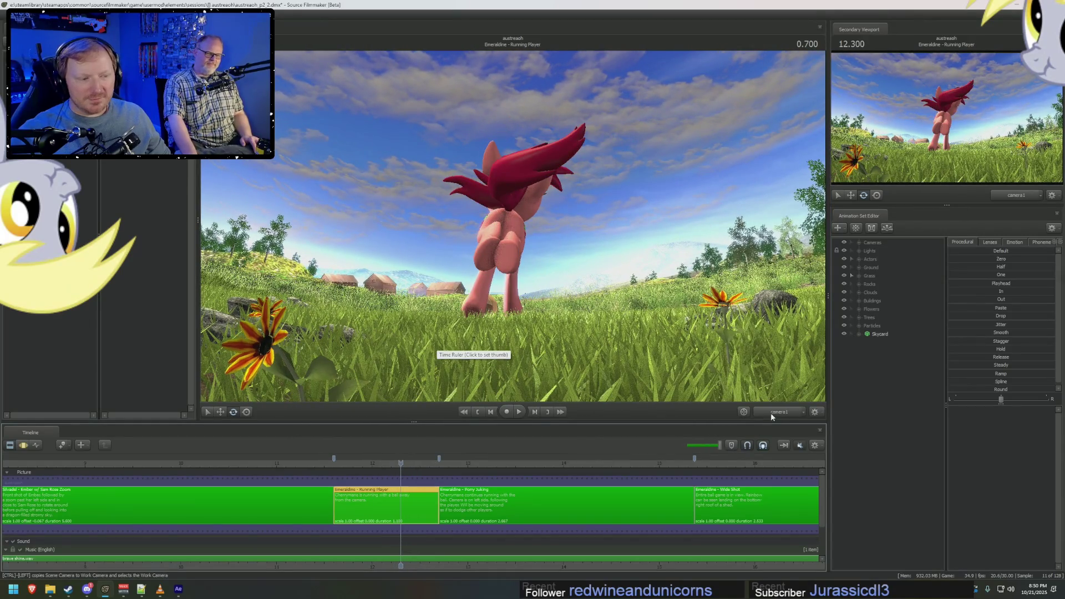
drag(393, 466, 401, 463)
scroll(475, 250, up, 8)
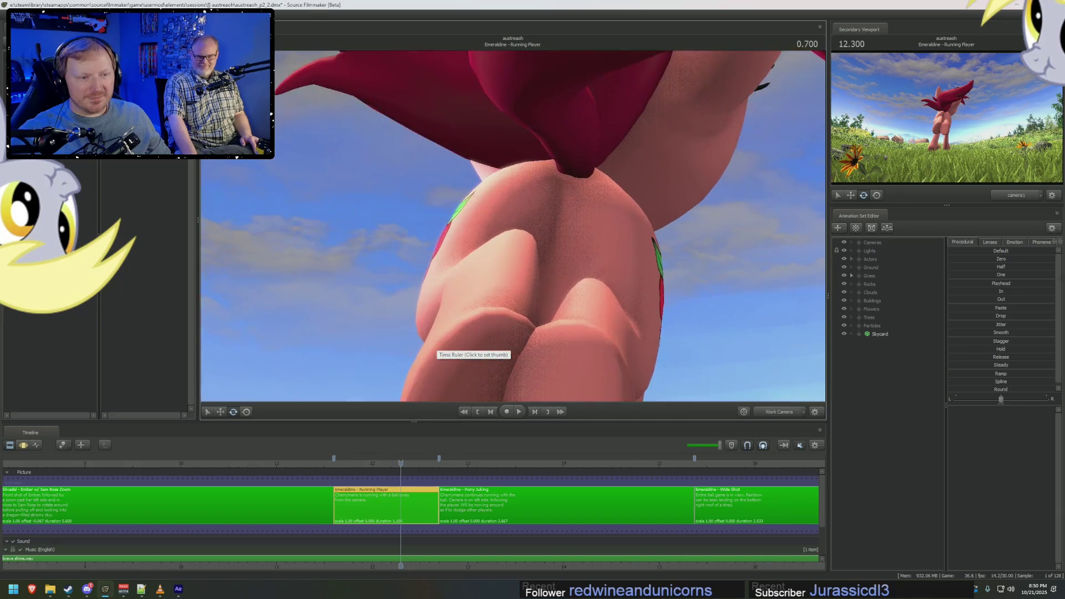
click(778, 412)
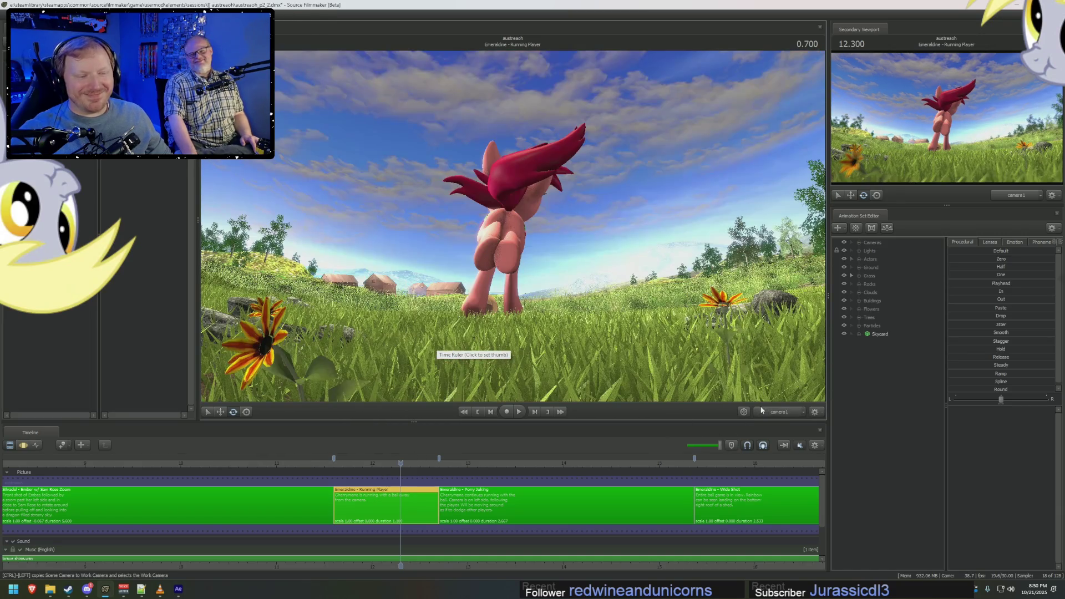
click(862, 259)
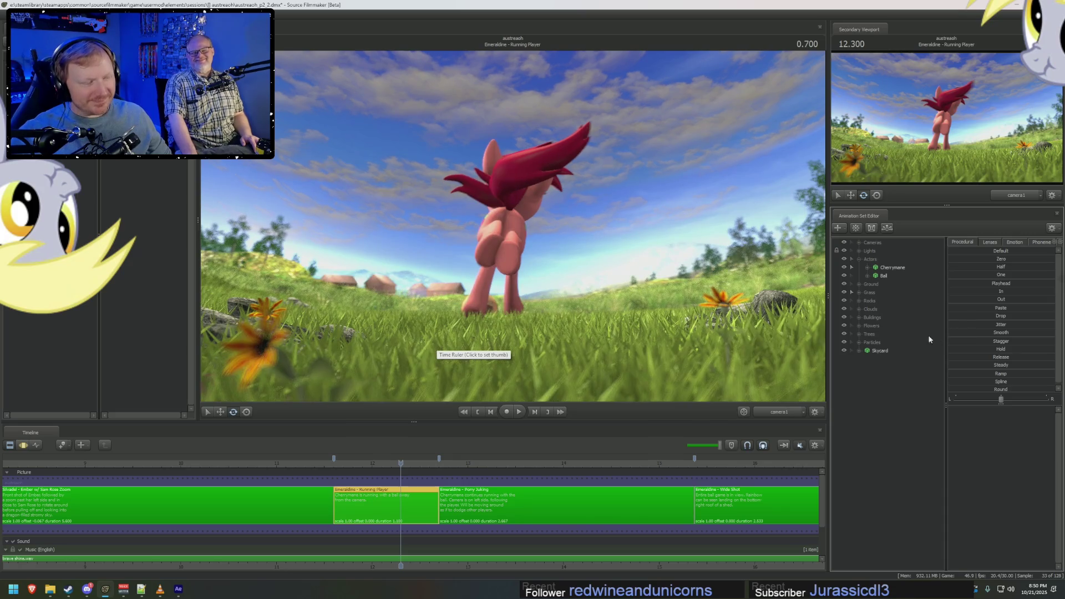
Start exporting Cherrymane's animation to a file.
click(867, 268)
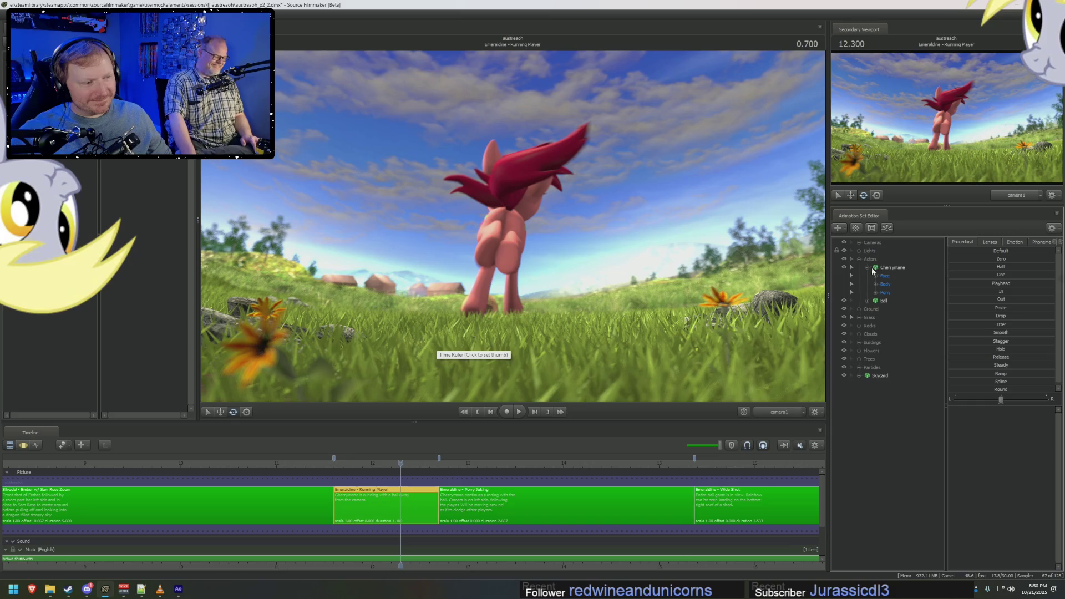
right_click(889, 268)
mouse_move(901, 339)
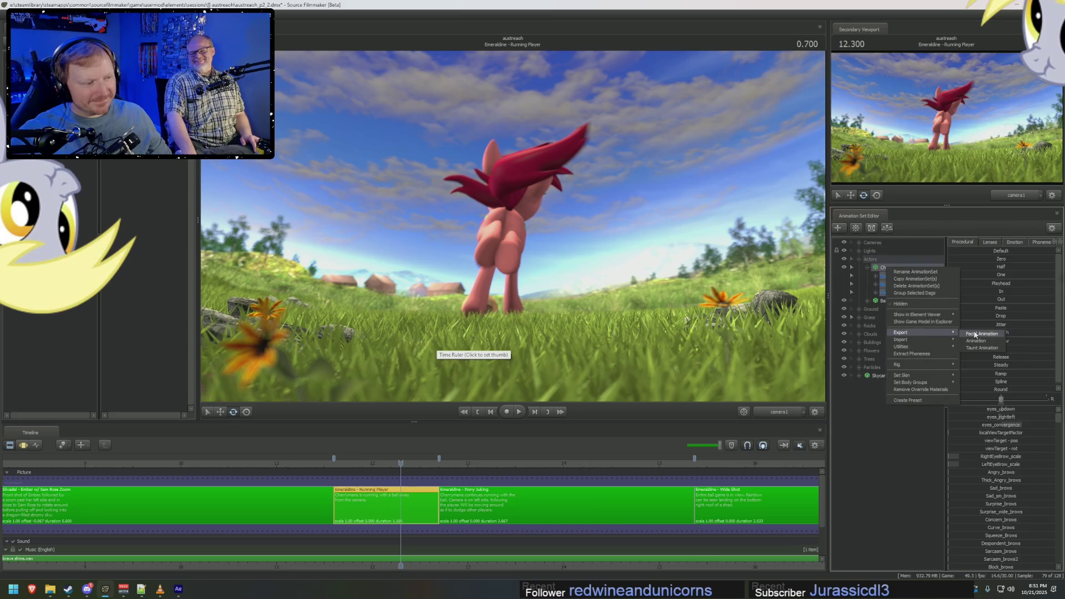
click(981, 334)
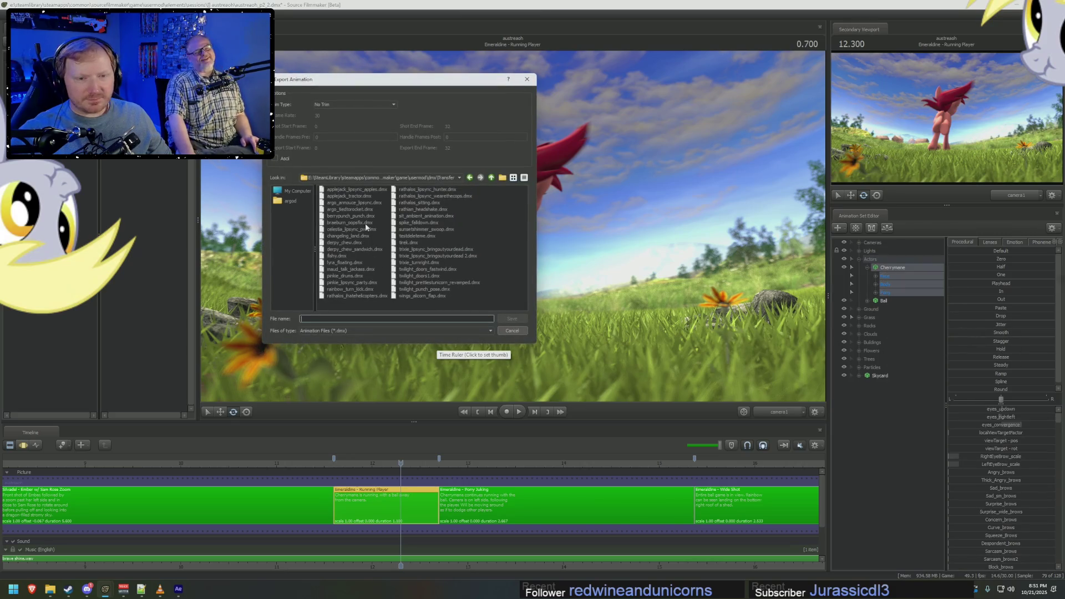
Save the exported bounding animation into dmx/Videos/Austraeoh, then show recent sessions.
click(490, 177)
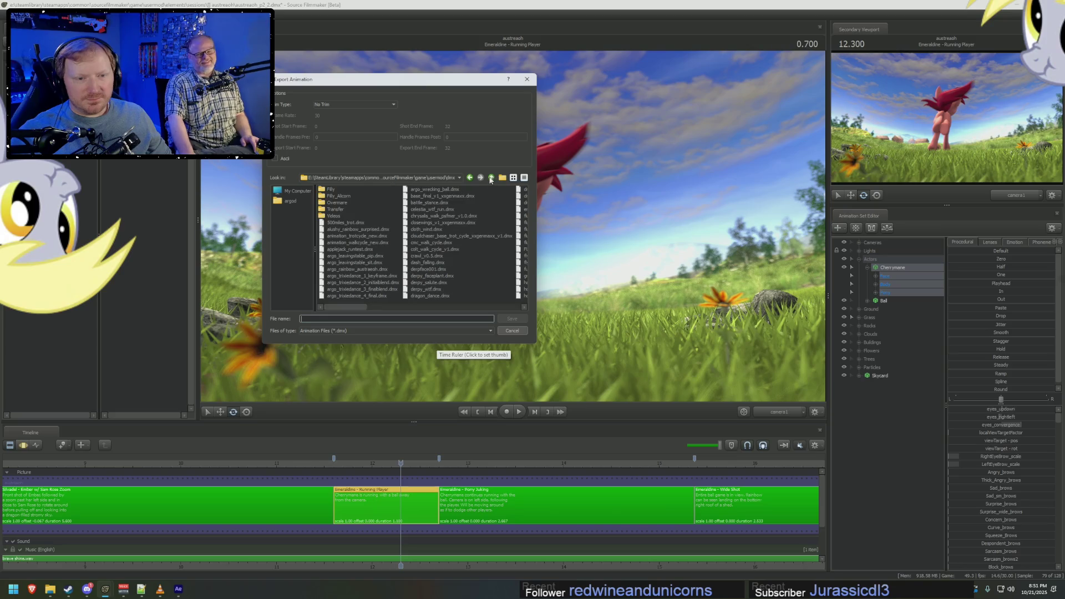
double_click(333, 214)
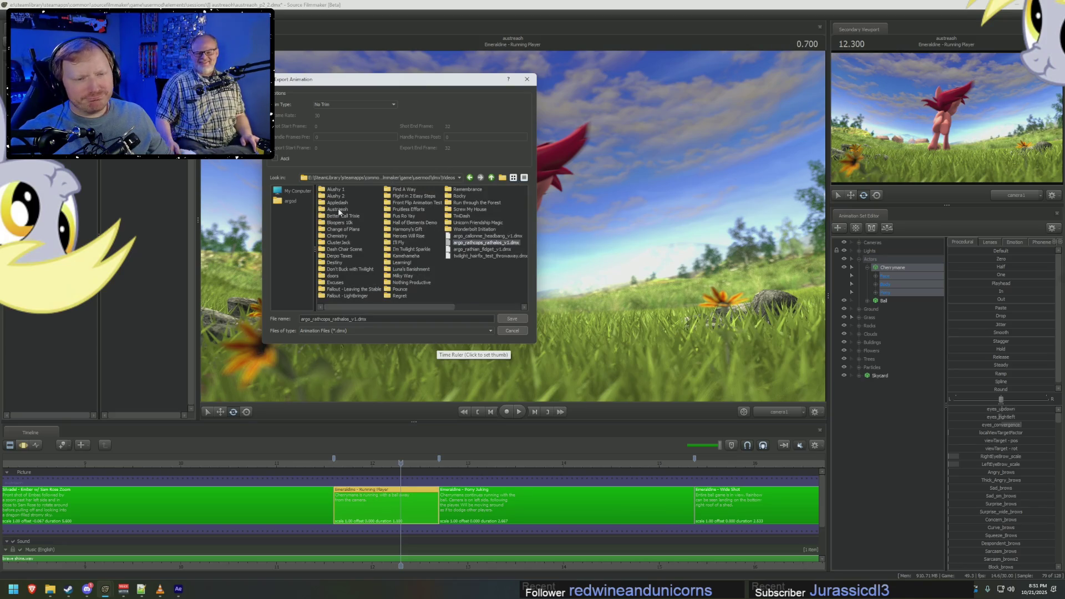
double_click(340, 211)
click(370, 319)
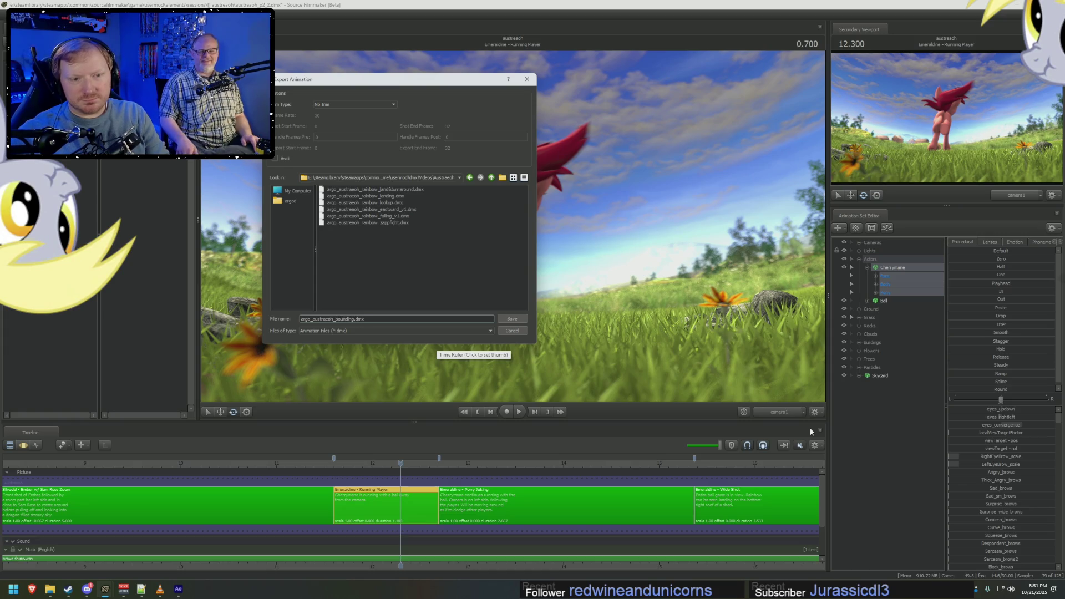
key(Return)
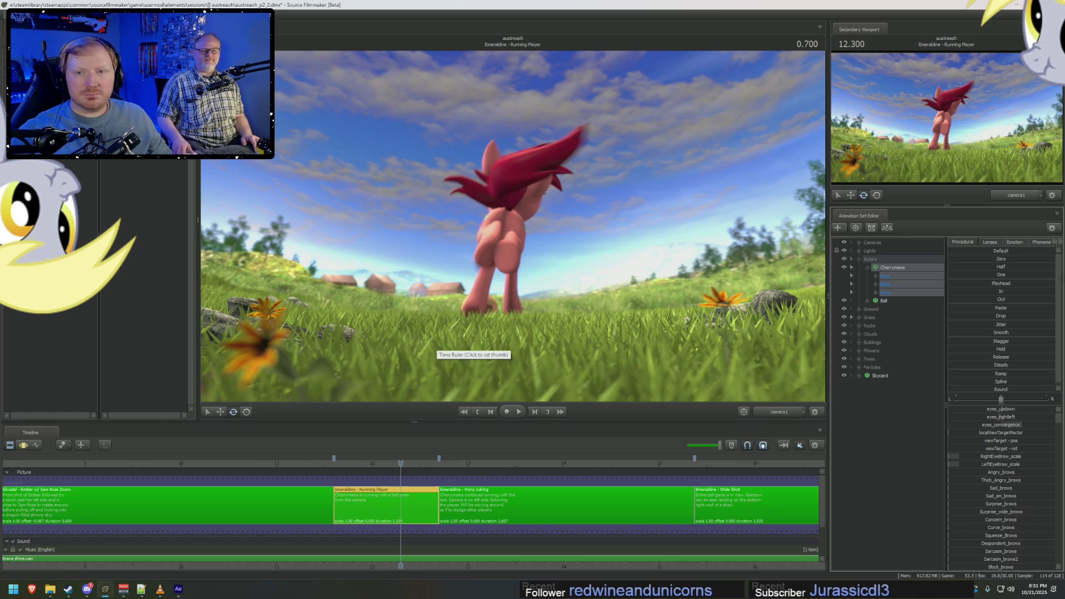
click(283, 59)
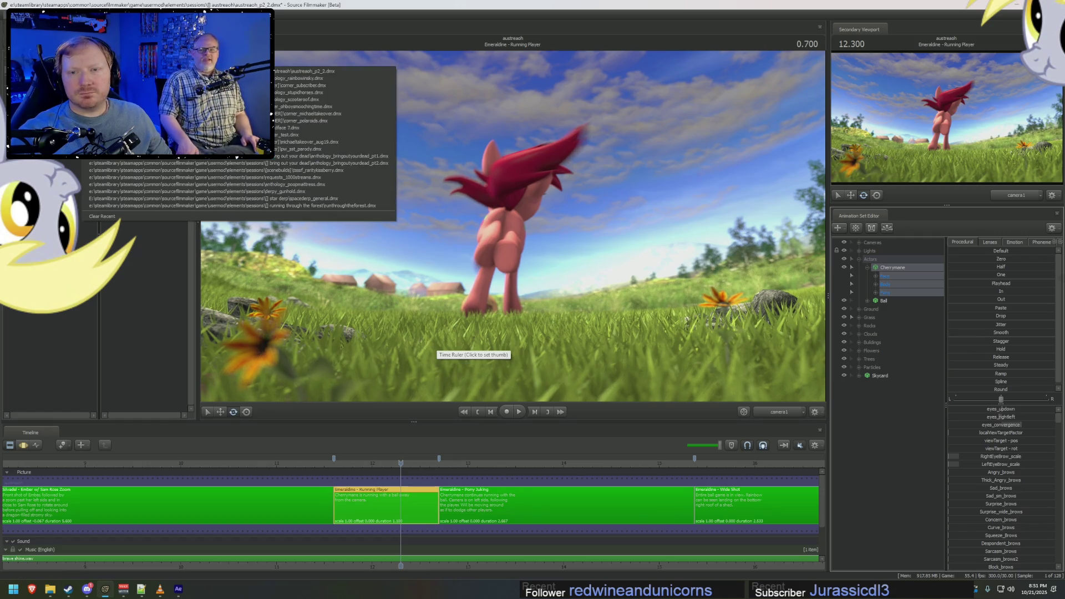
Reopen anthology_rainbowsky.dmx without saving and switch the viewport to unlit shading.
click(298, 77)
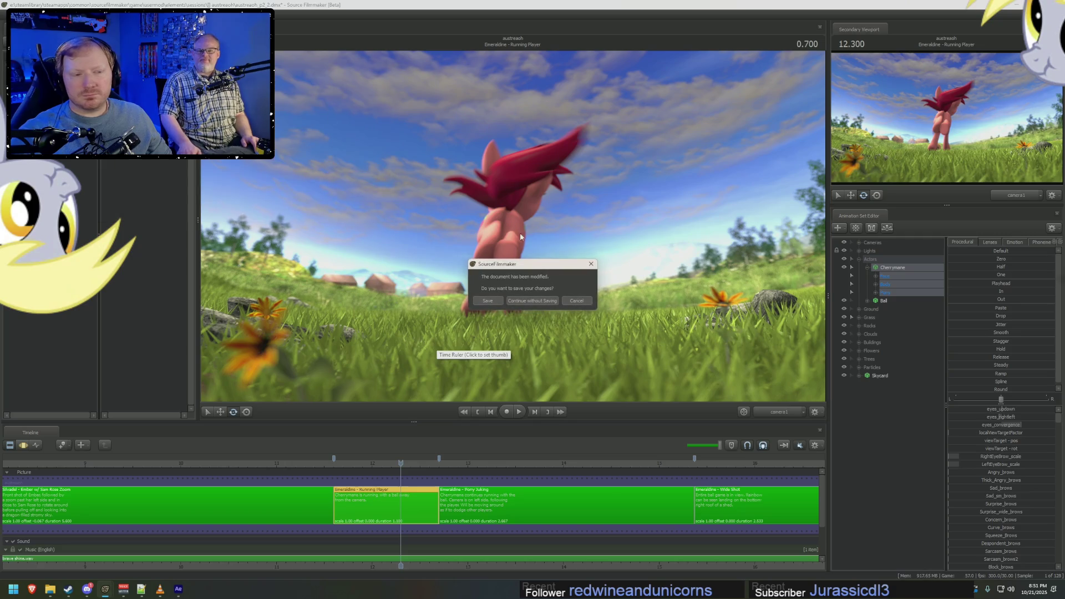
click(540, 301)
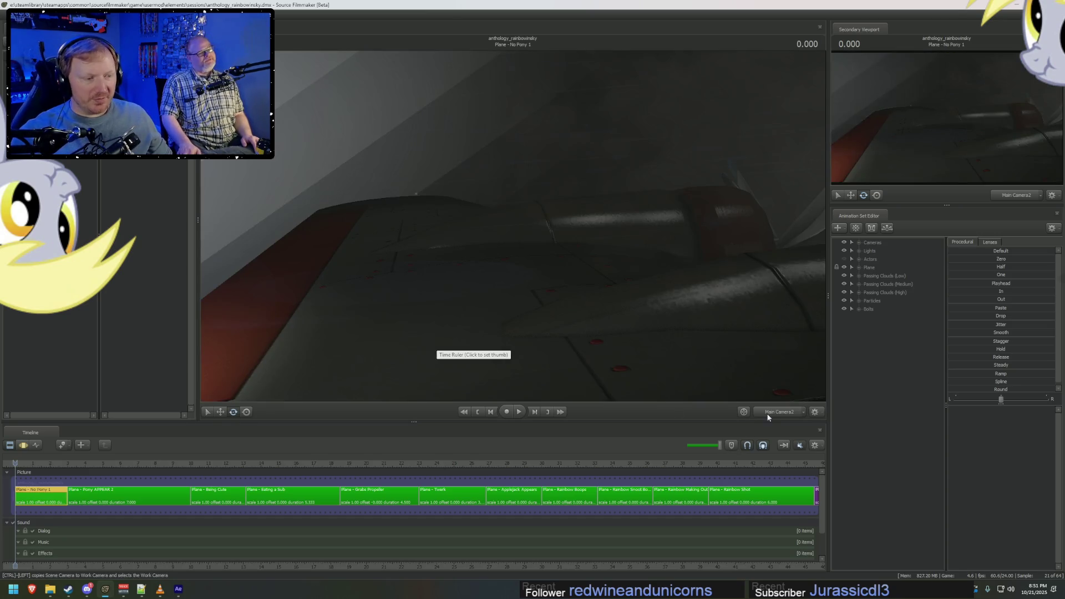
right_click(615, 345)
click(641, 366)
Adjust the viewport render settings and jump to the Rainbow Shot.
right_click(624, 318)
click(647, 342)
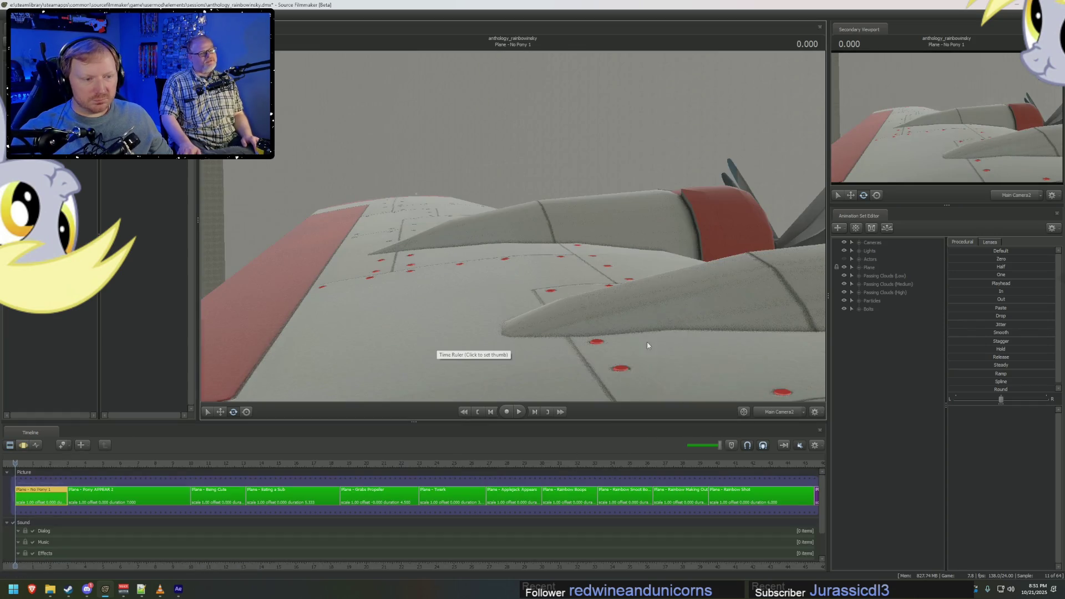
click(738, 564)
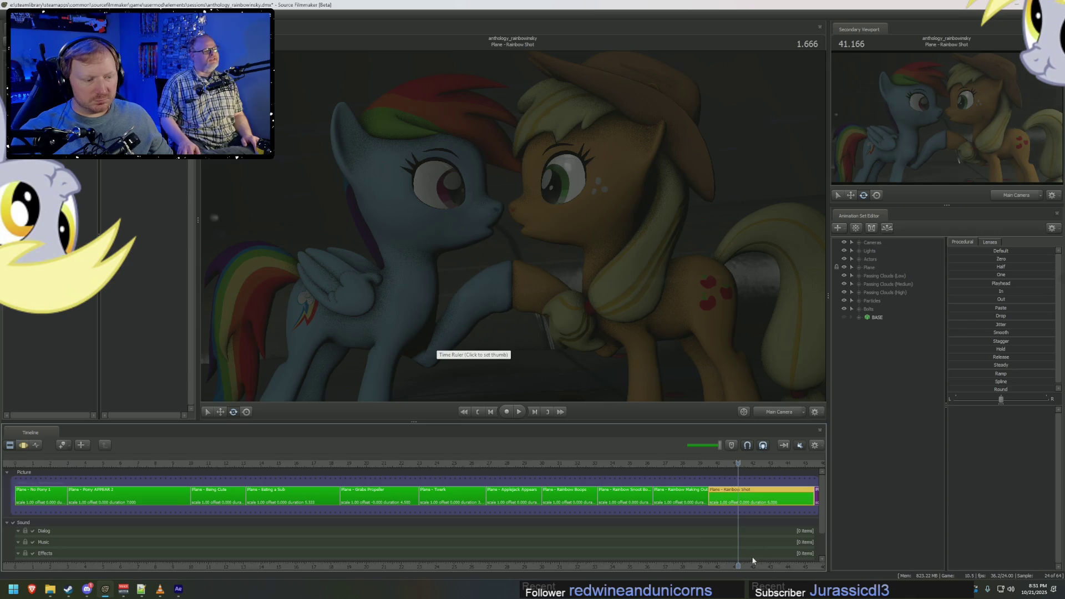
scroll(753, 533, down, 3)
Set bright unlit shading and pull the view back to the ponies on the wing.
right_click(691, 295)
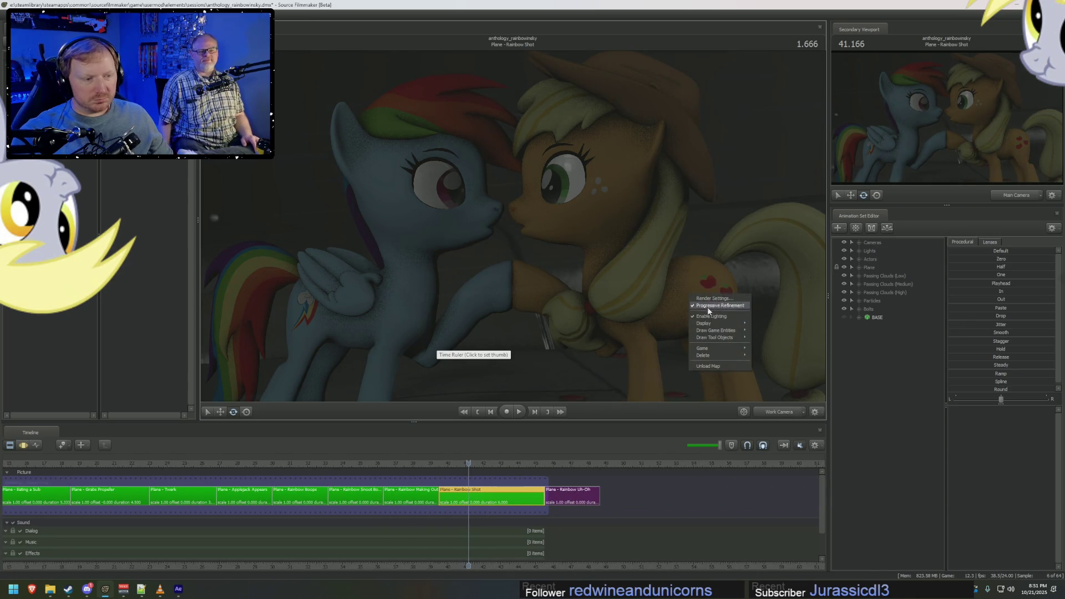
click(714, 315)
middle_drag(516, 250, 467, 208)
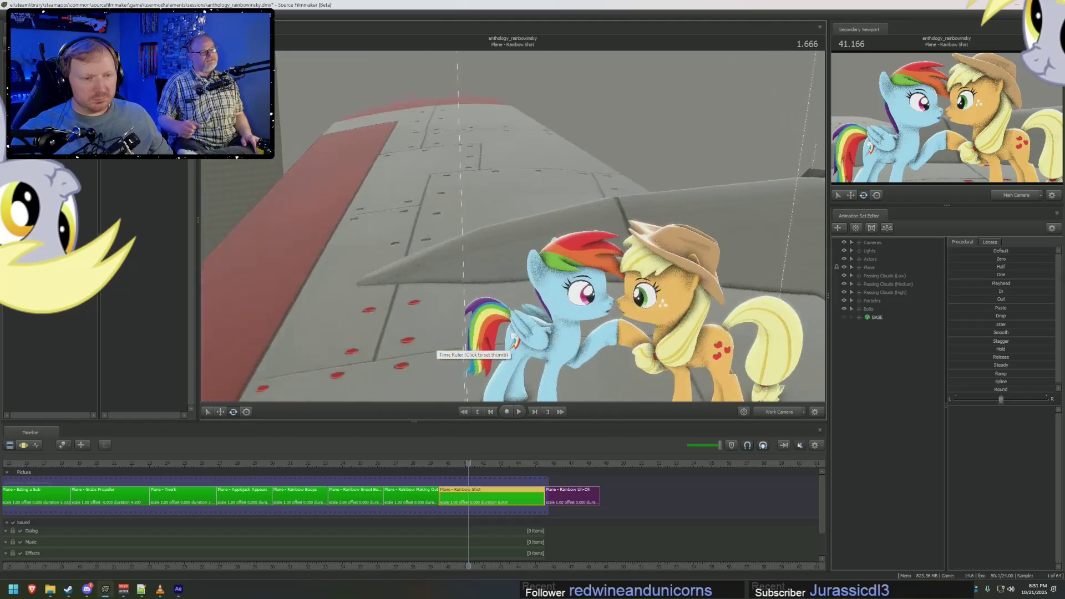
scroll(473, 348, down, 3)
right_click(880, 342)
click(894, 348)
Select all of Rainbow Dash's control groups and start an Import Animation on them.
click(867, 272)
click(875, 283)
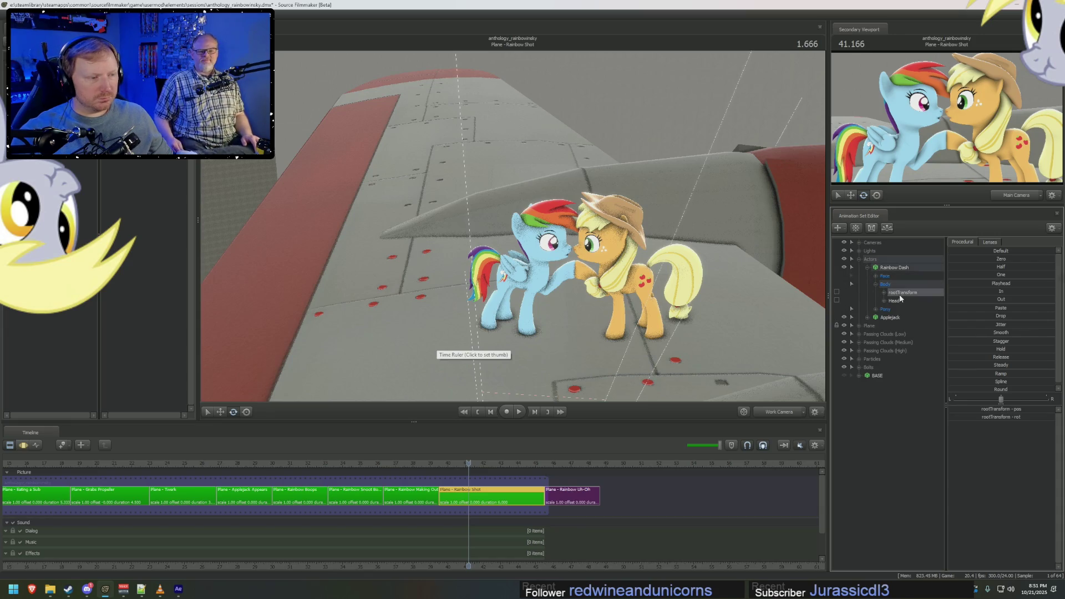
click(884, 276)
shift+click(885, 308)
right_click(895, 308)
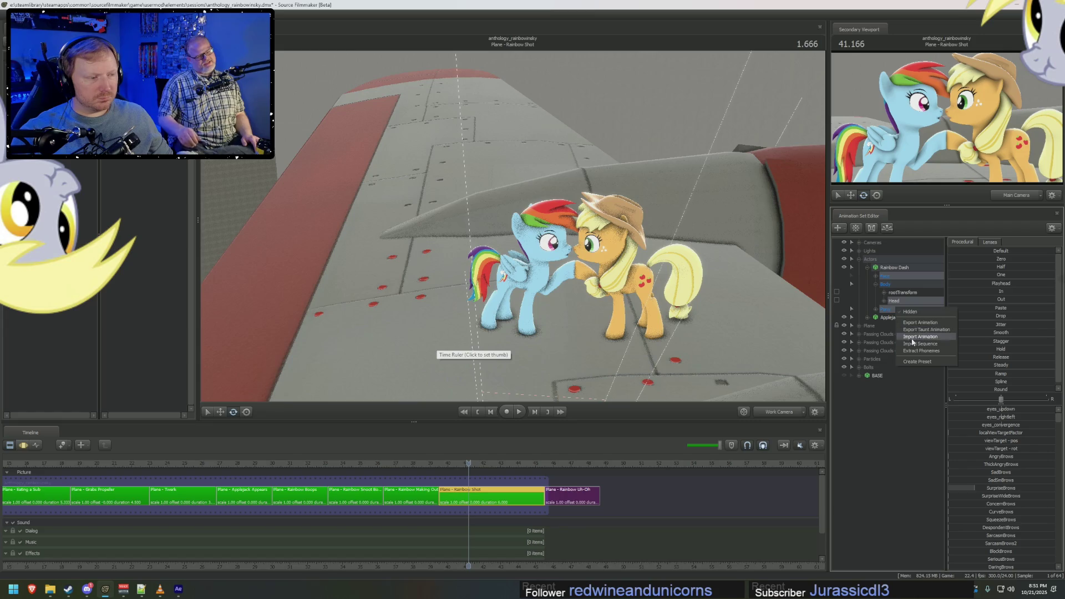
click(919, 336)
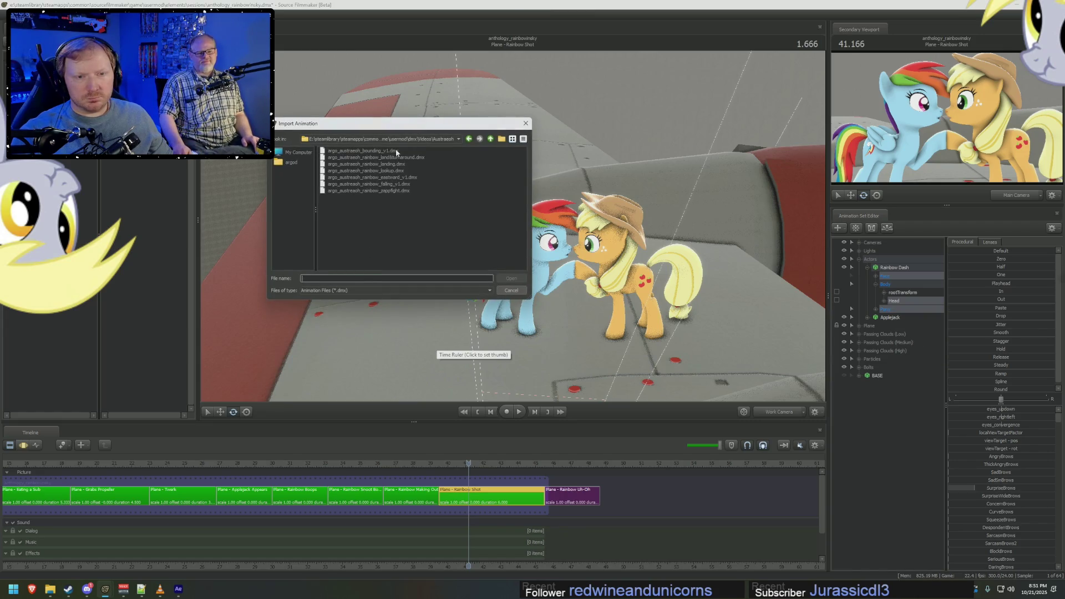
Import the exported bounding .dmx with its channels, inspect the contorted pose, and undo it.
double_click(395, 150)
click(537, 331)
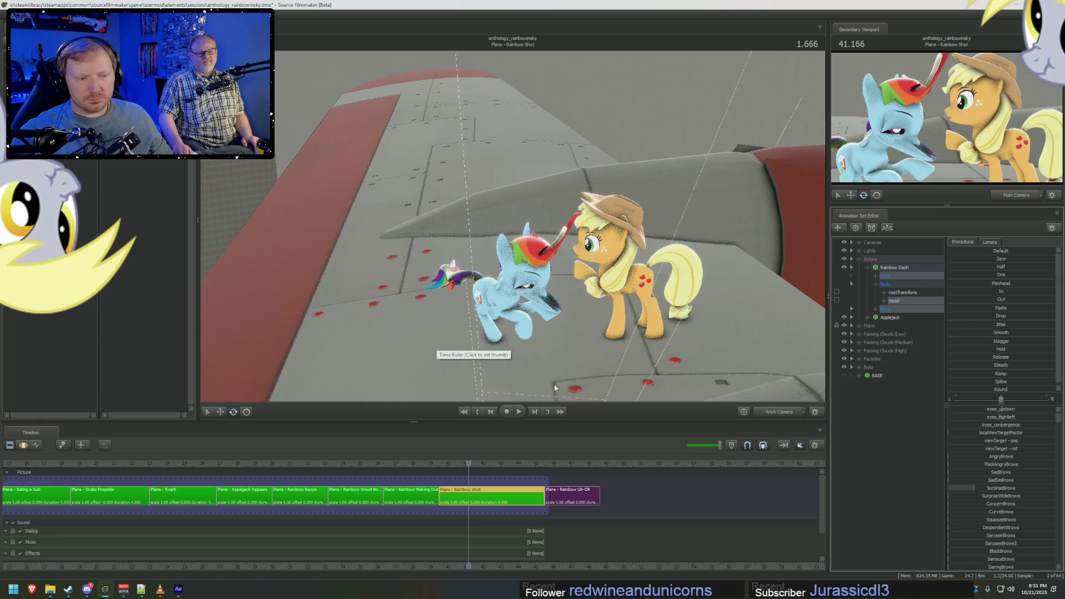
drag(584, 357, 483, 217)
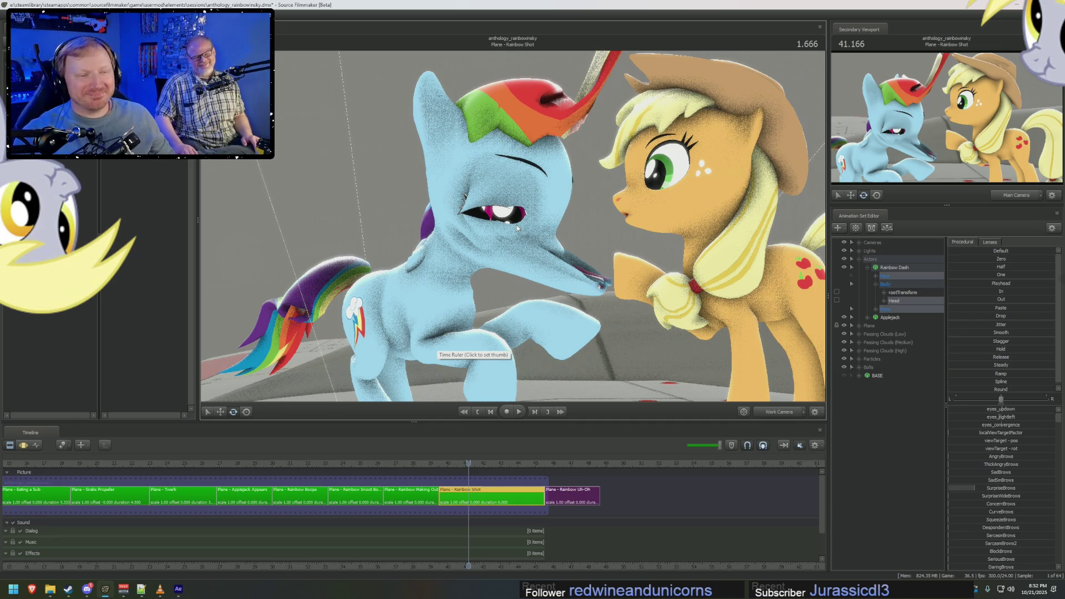
key(ctrl+z)
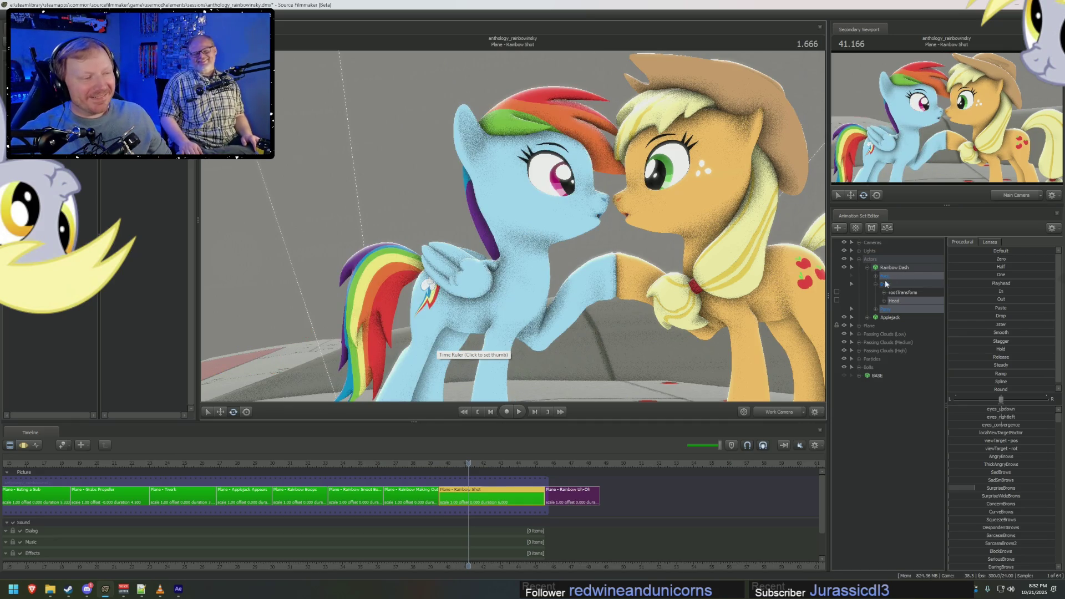
Select Rainbow Dash's body controls plus JiggleBones and start another animation import.
click(885, 283)
click(884, 305)
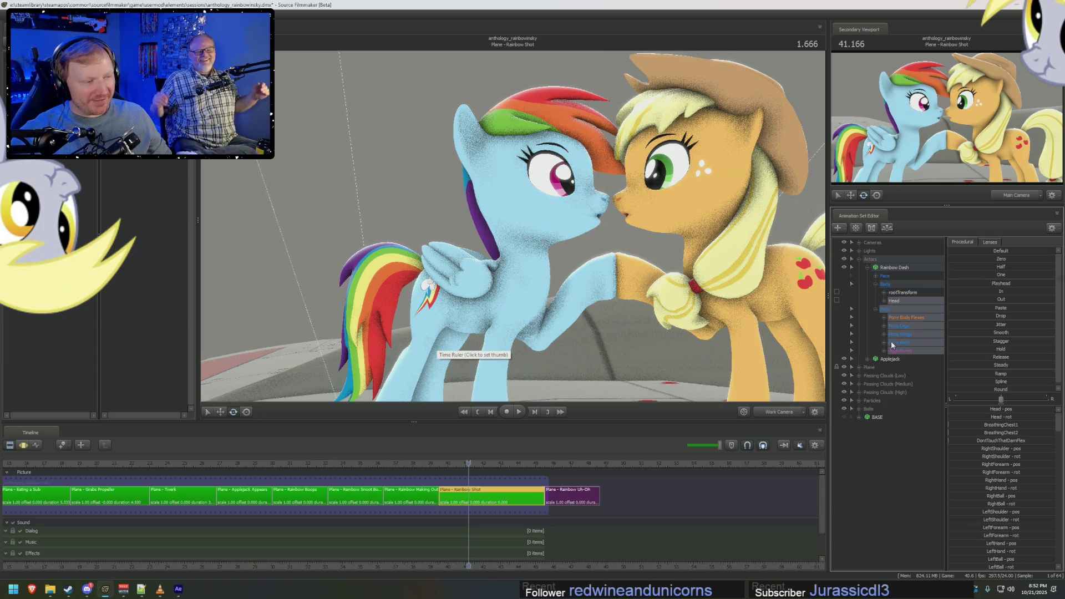
right_click(900, 351)
click(907, 349)
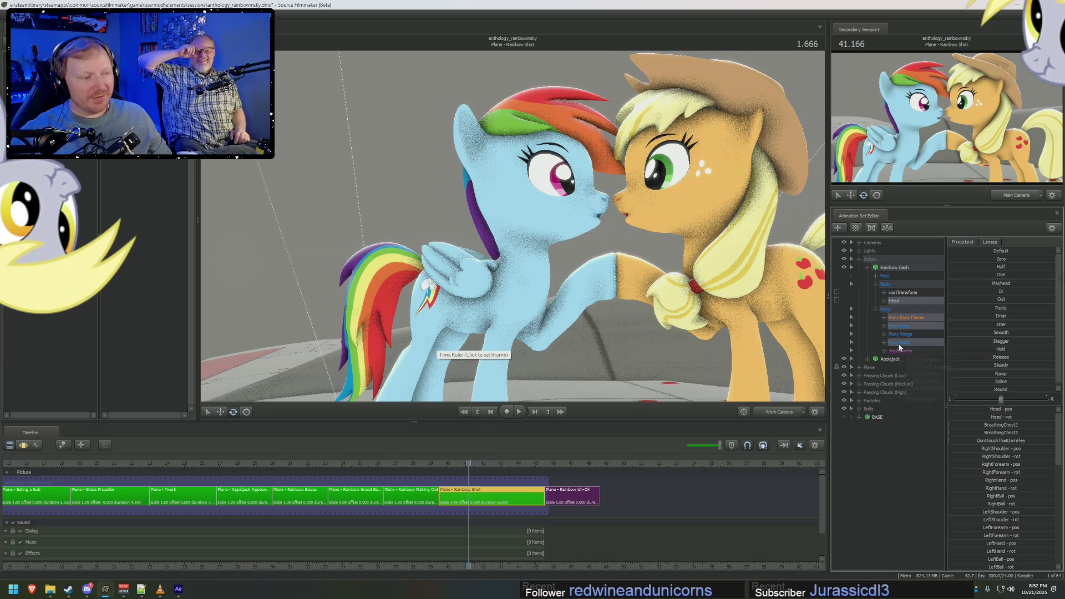
right_click(899, 347)
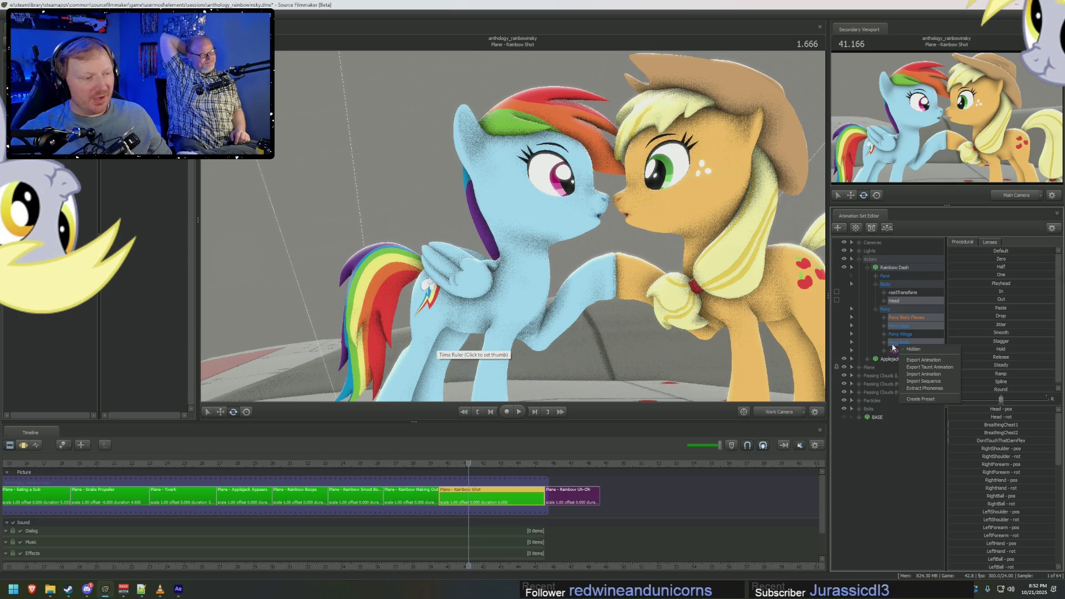
click(925, 374)
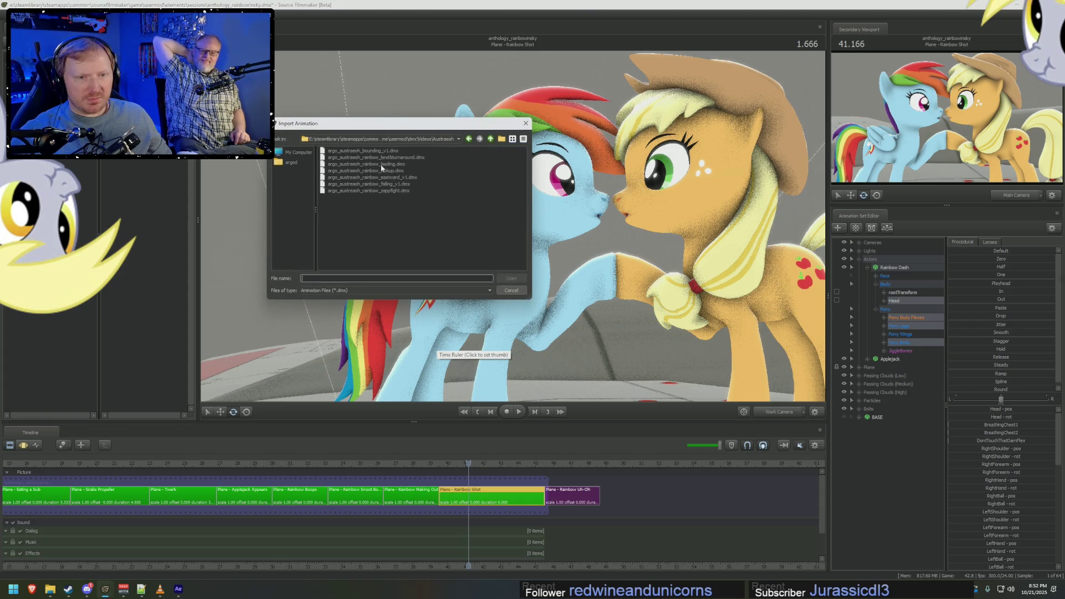
Import the saved bounding .dmx and confirm the bone mapping, leaving Rainbow Dash mid-bound.
double_click(381, 148)
click(538, 328)
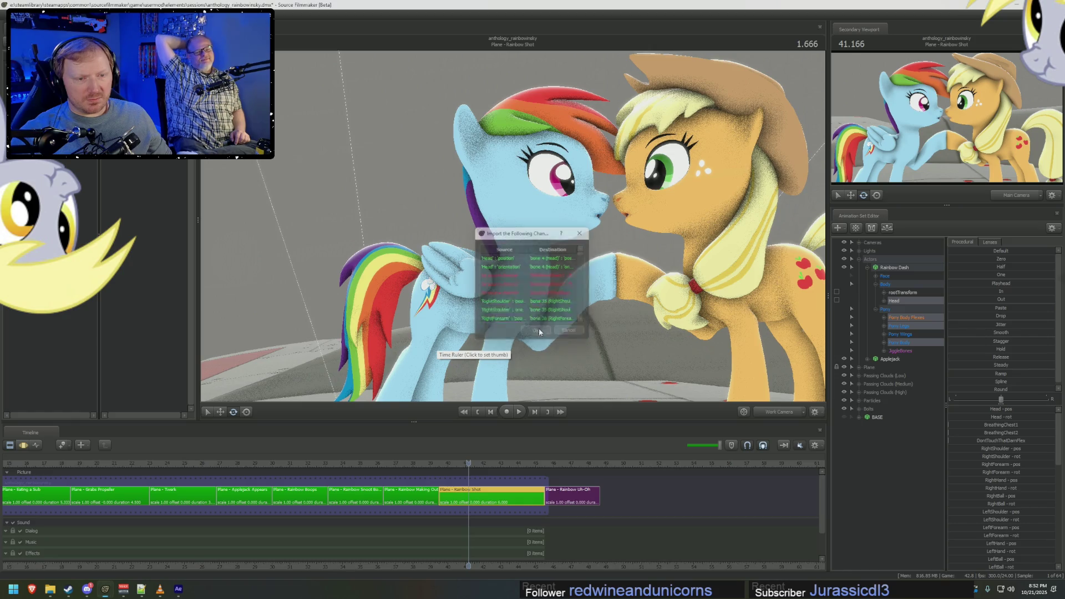
drag(537, 329, 481, 381)
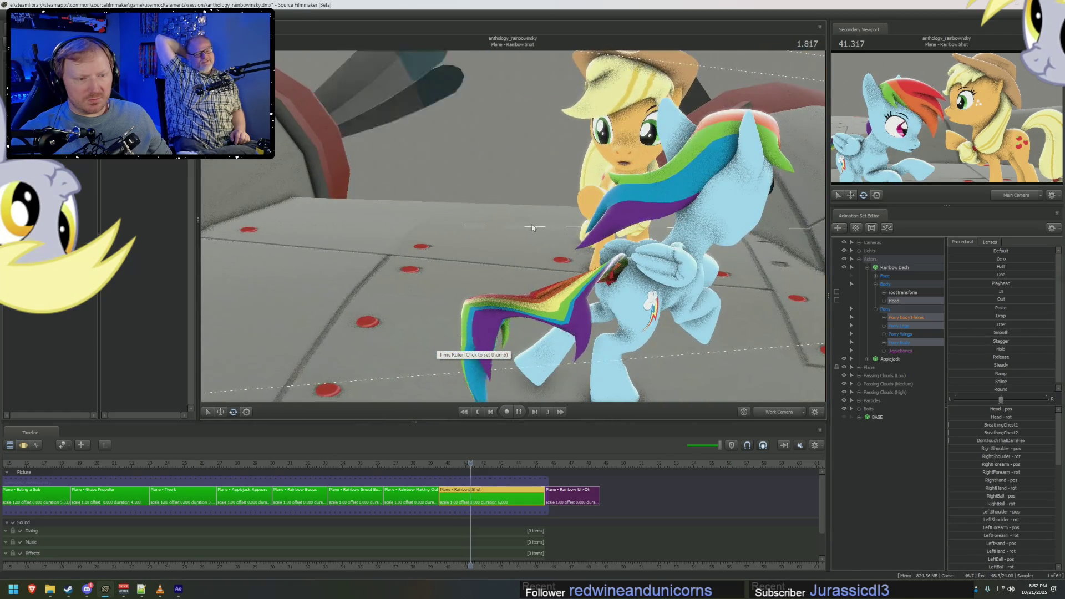
Inspect the imported animation curves and scrub the shot to just under one second.
key(F4)
scroll(487, 506, up, 4)
scroll(416, 506, up, 4)
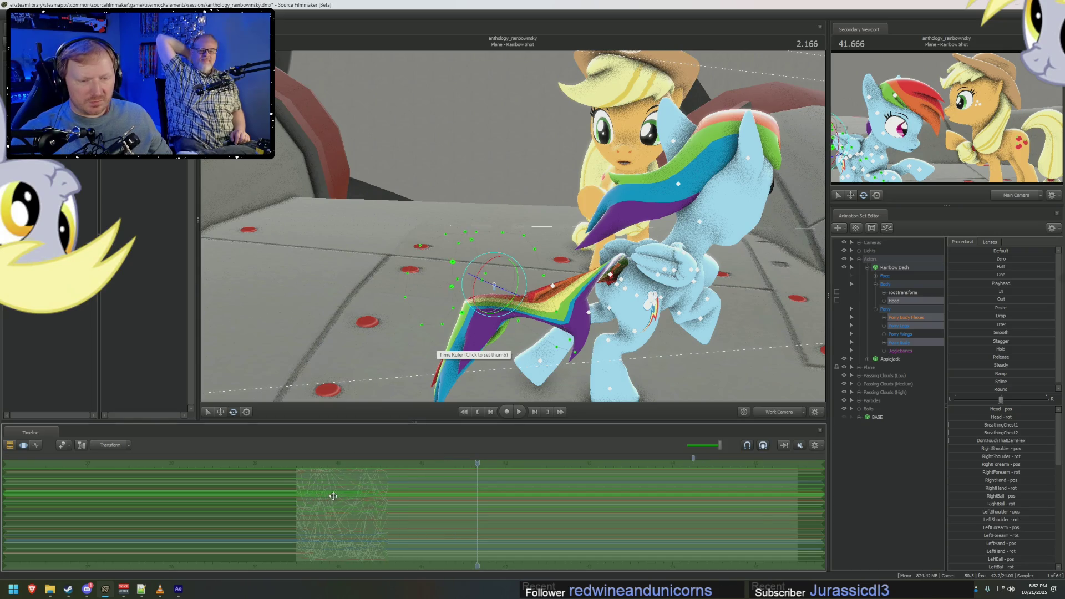
key(F2)
drag(333, 466, 393, 453)
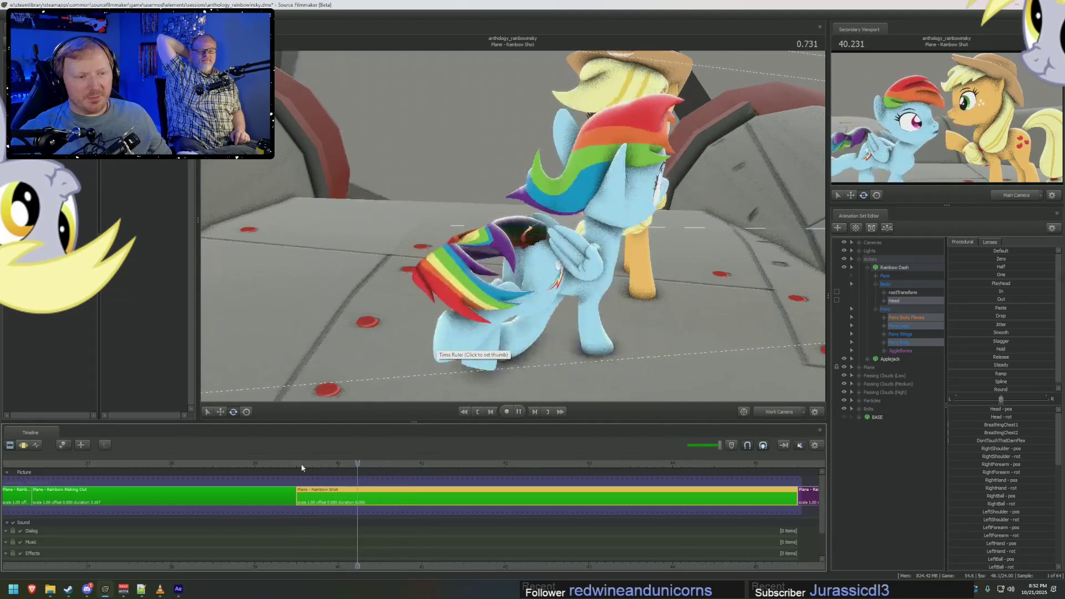
drag(300, 463, 376, 464)
drag(518, 233, 530, 238)
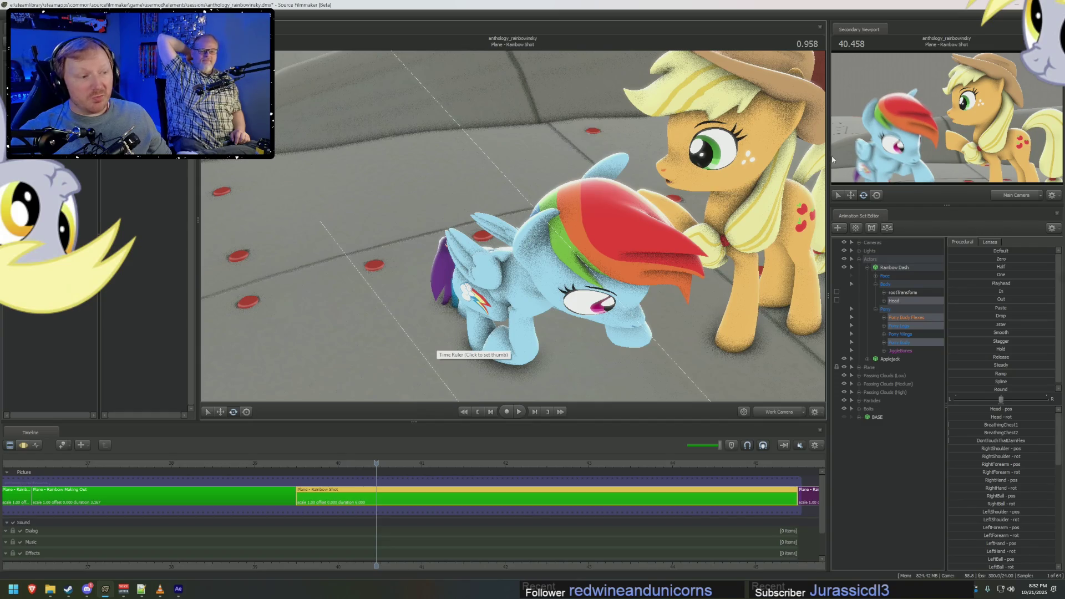
Revert Rainbow Dash to her standing pose and list her controls' actions again.
key(F3)
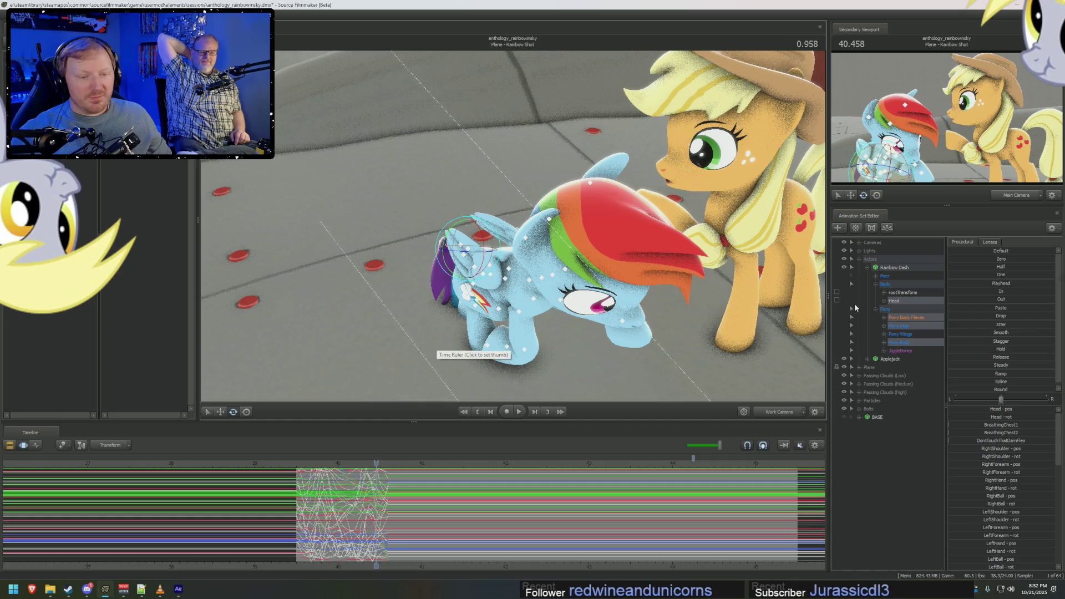
key(F2)
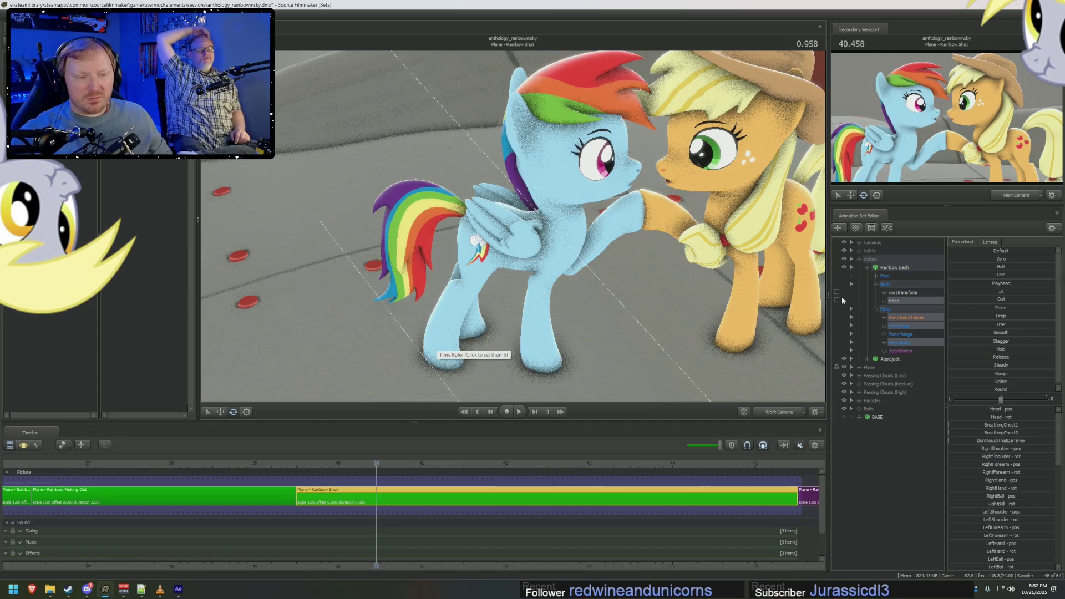
right_click(904, 296)
mouse_move(926, 335)
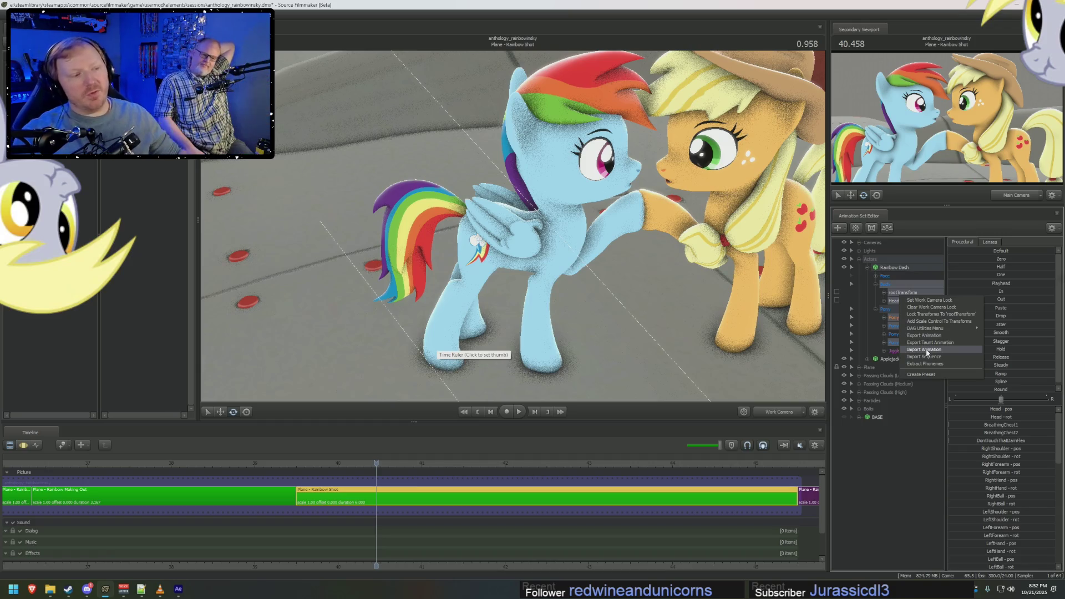
Reimport the .dmx animation onto Rainbow Dash and confirm the mapping.
click(926, 350)
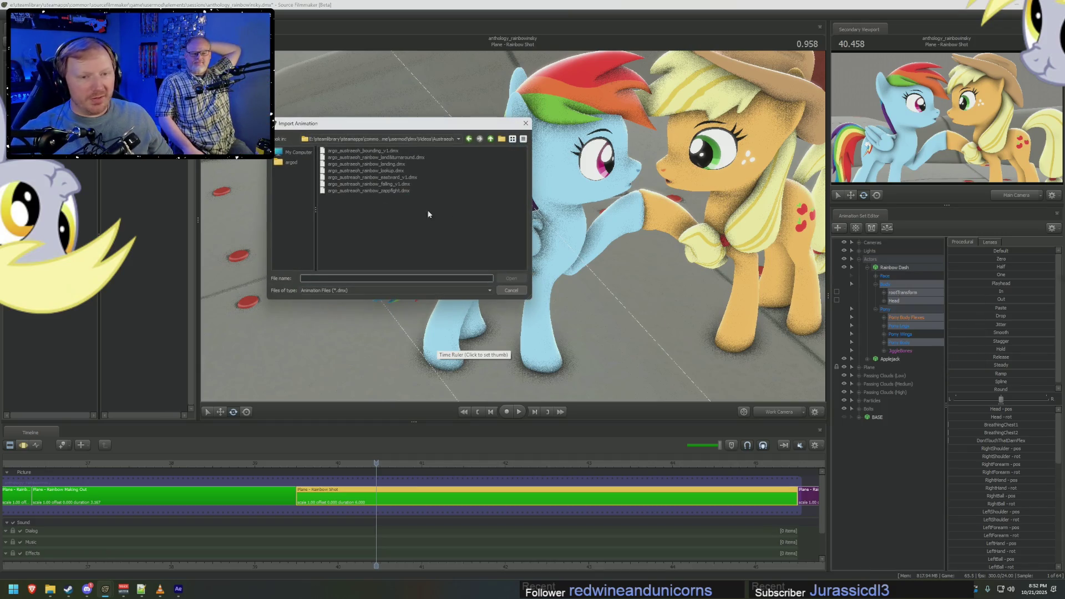
double_click(387, 151)
click(537, 334)
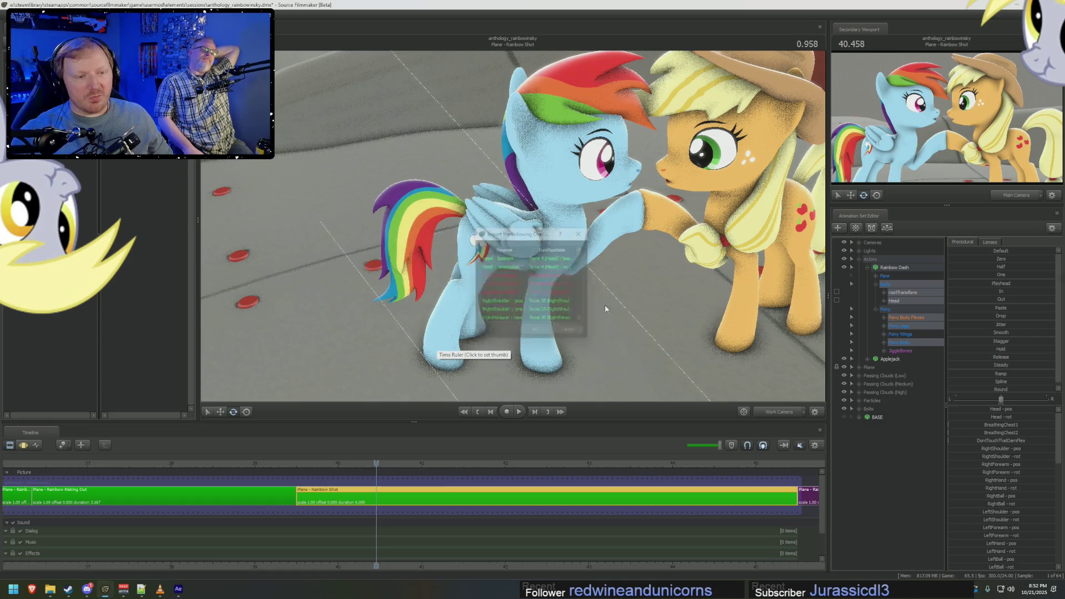
Move Rainbow Dash's rootTransform to stand beside Applejack on the wing.
click(898, 291)
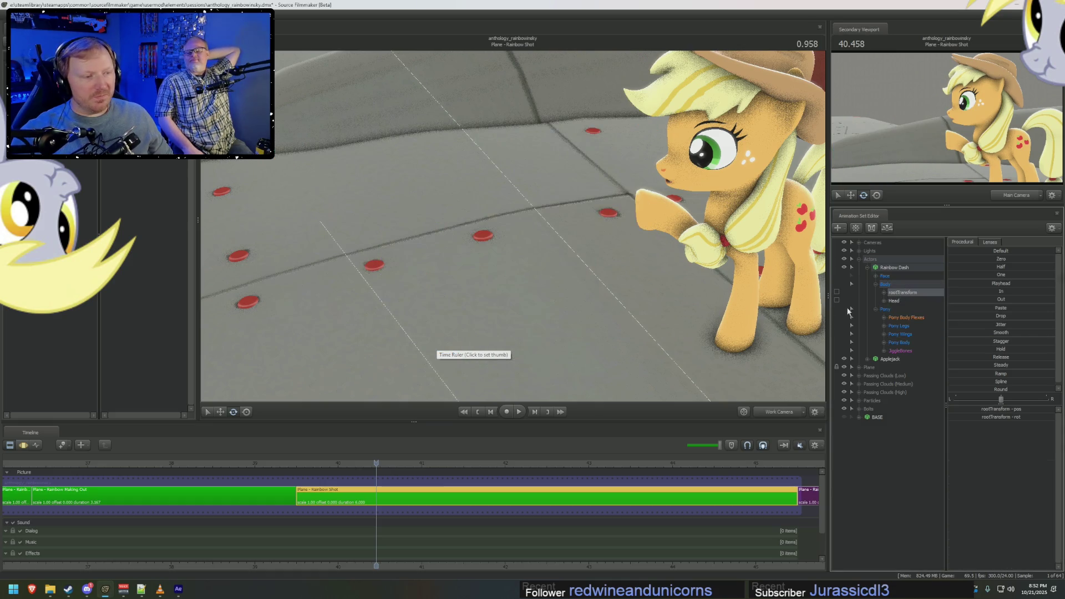
key(F3)
key(F4)
mouse_move(512, 225)
mouse_down()
mouse_move(561, 221)
mouse_move(515, 224)
mouse_move(510, 139)
mouse_up()
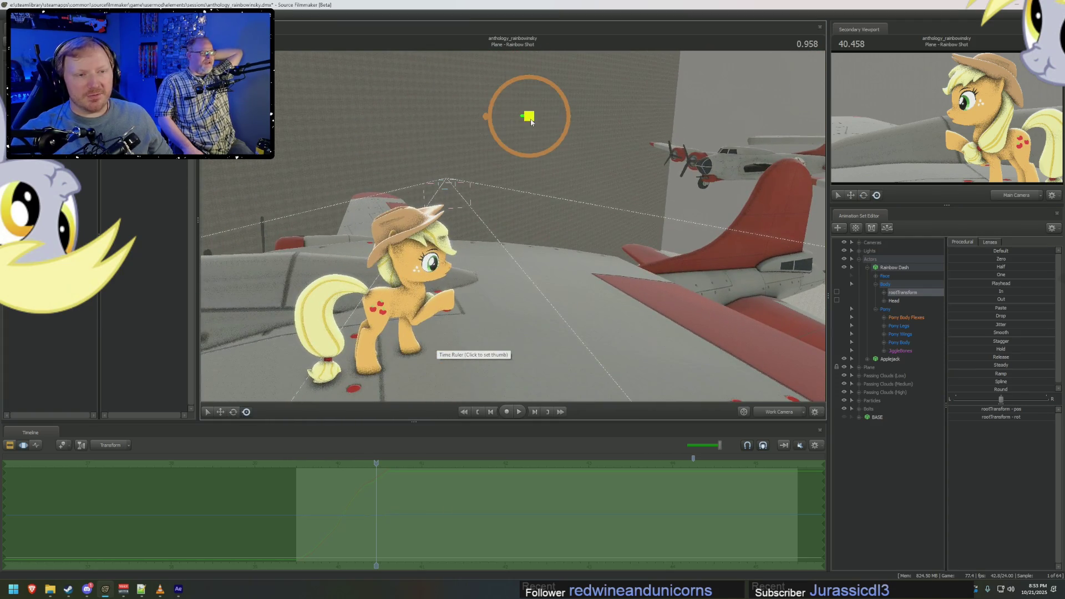
mouse_move(495, 295)
mouse_down()
mouse_move(587, 150)
mouse_move(545, 245)
mouse_move(556, 296)
mouse_move(535, 226)
mouse_up()
key(ctrl+z)
key(ctrl+shift+z)
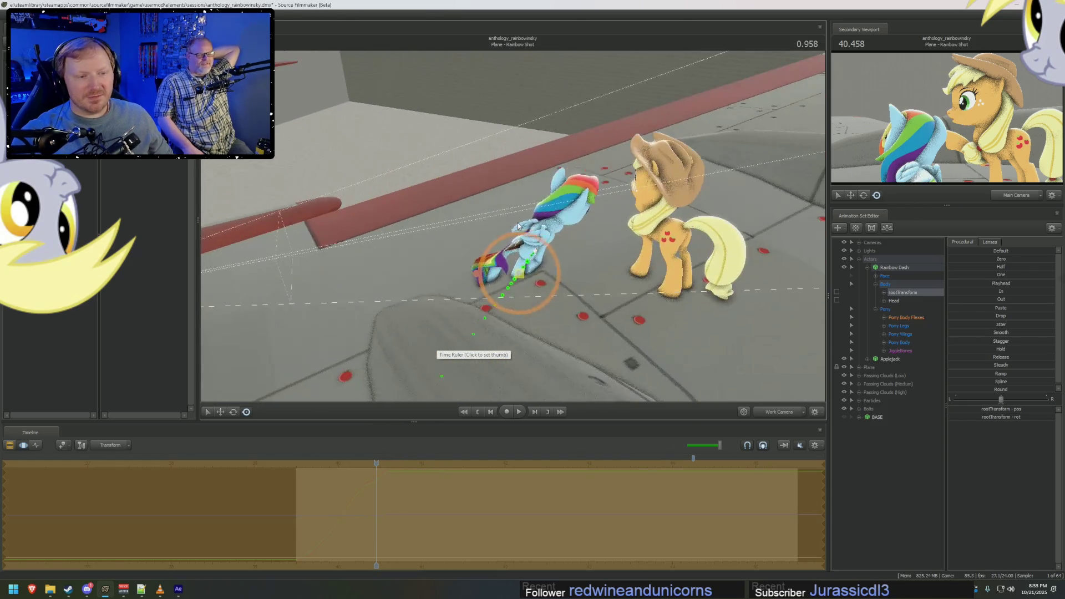
Select all of Rainbow Dash's controls, review the motion and return to the shot's start.
click(532, 258)
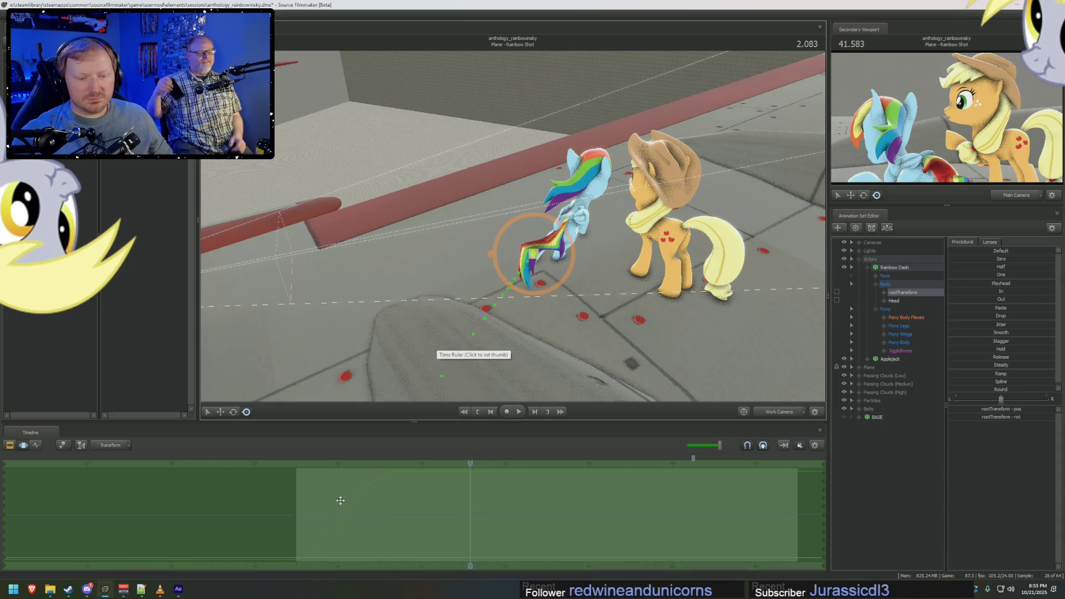
ctrl+click(893, 270)
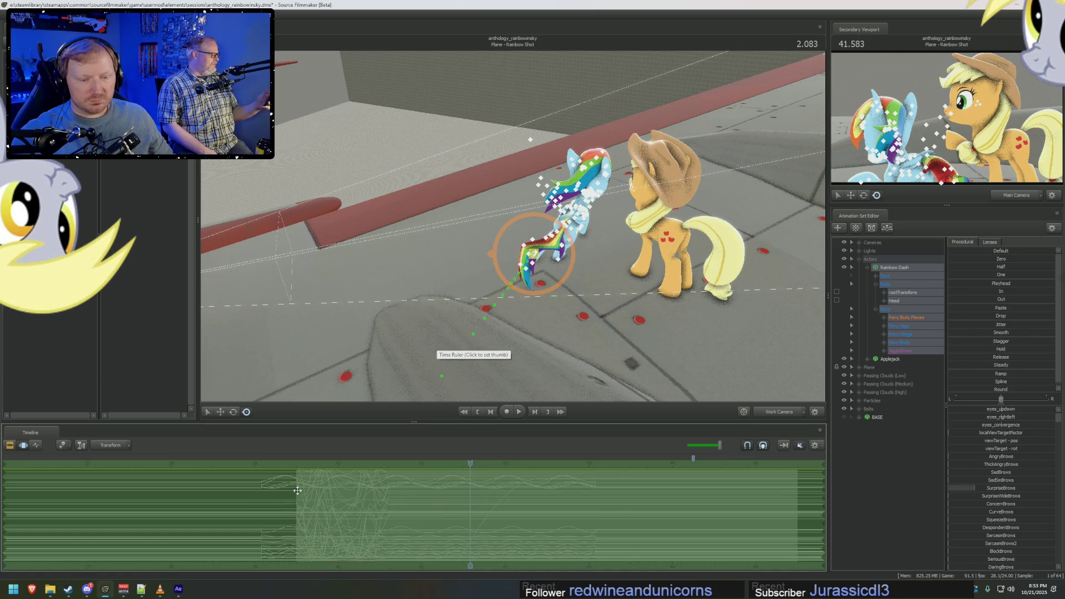
click(343, 492)
drag(364, 497, 334, 490)
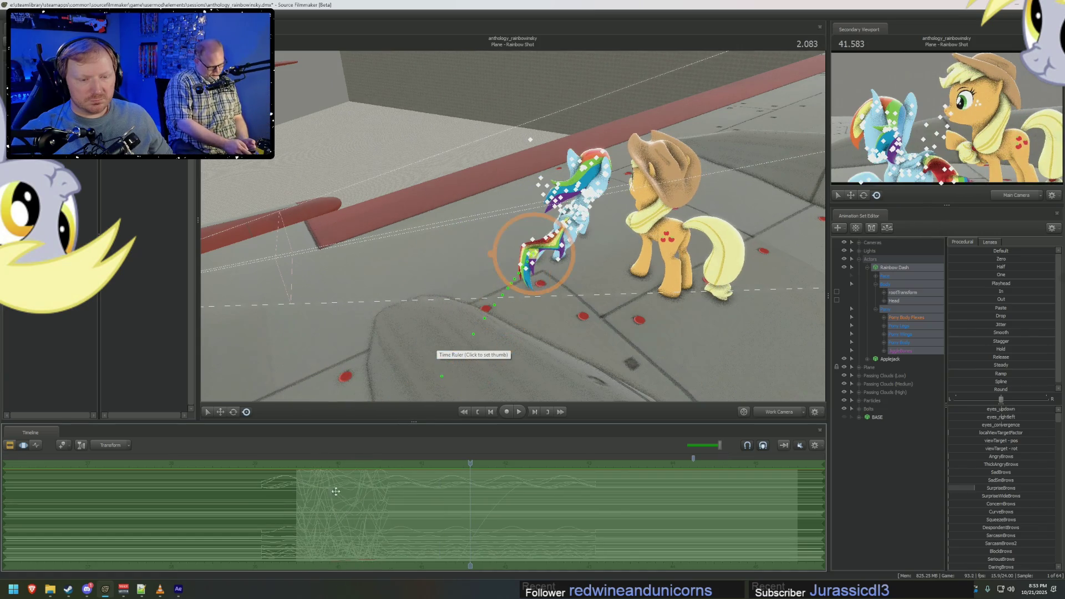
key(F2)
click(300, 472)
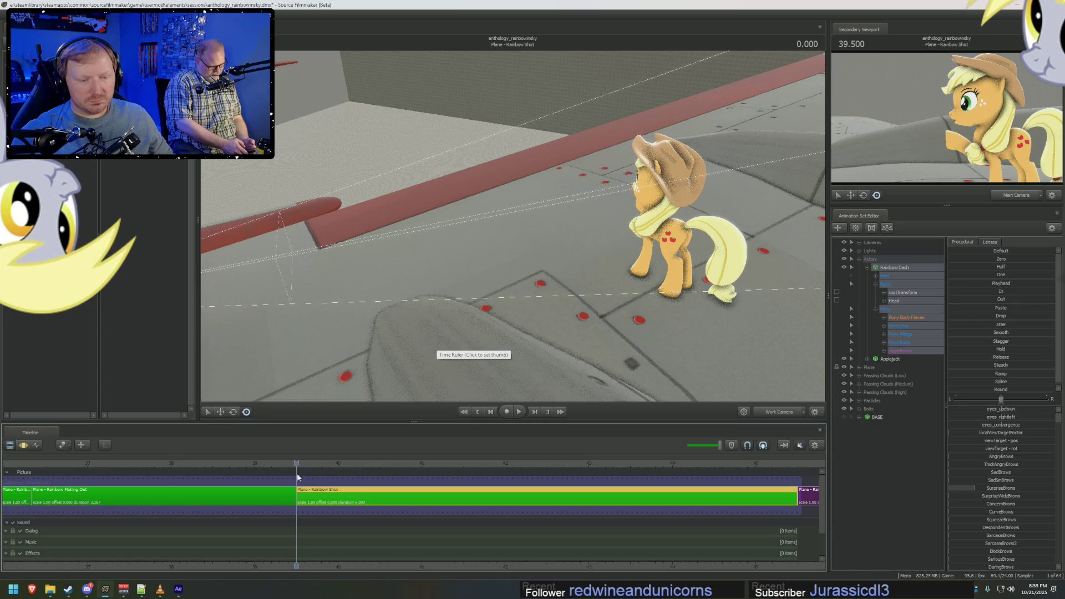
drag(533, 250, 507, 261)
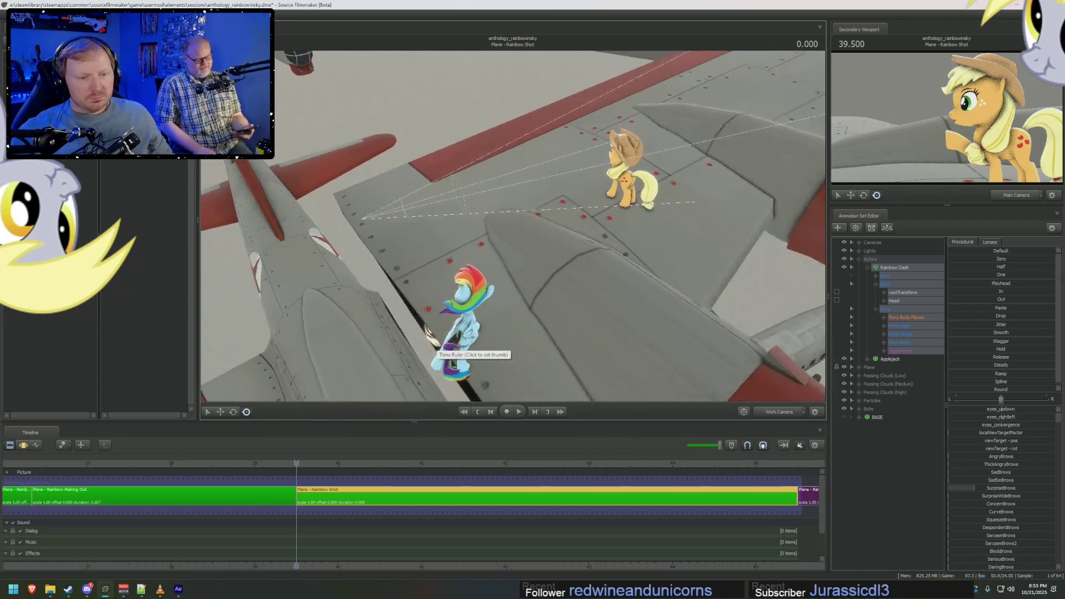
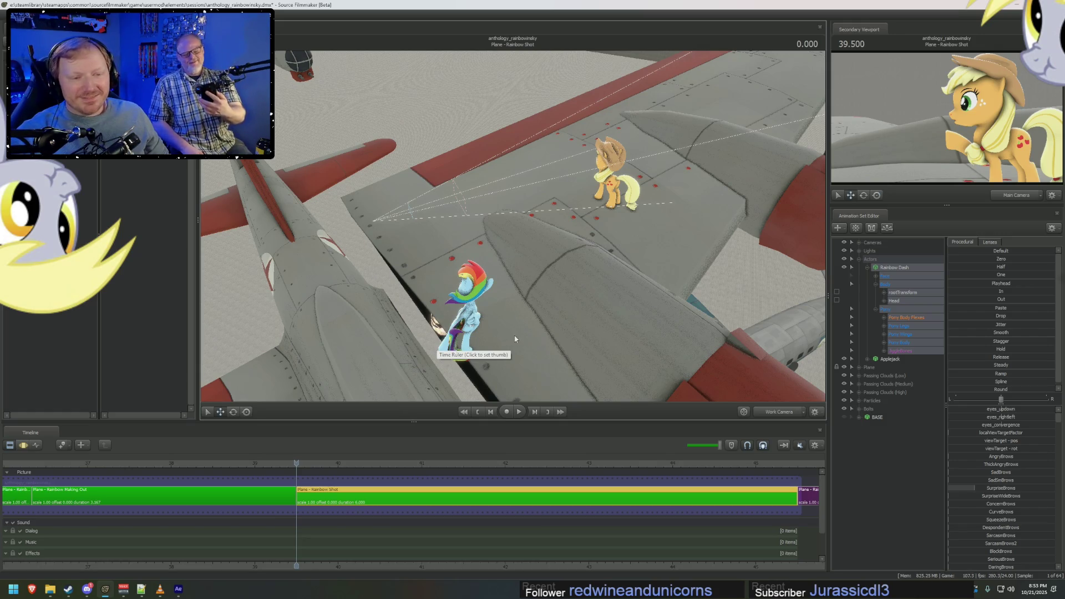
Rotate Rainbow Dash's body and head more upright over her walk along the wing.
drag(515, 339, 513, 228)
key(F3)
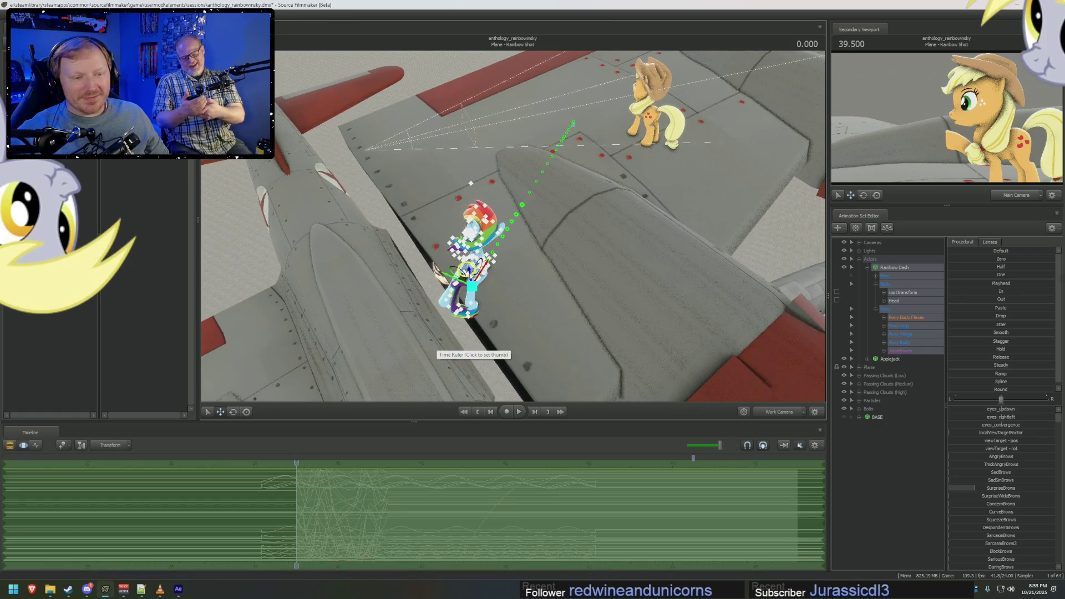
drag(467, 275, 603, 145)
mouse_move(499, 292)
mouse_down()
mouse_move(467, 250)
mouse_move(466, 292)
mouse_up()
click(574, 271)
drag(583, 310, 582, 287)
scroll(554, 294, up, 4)
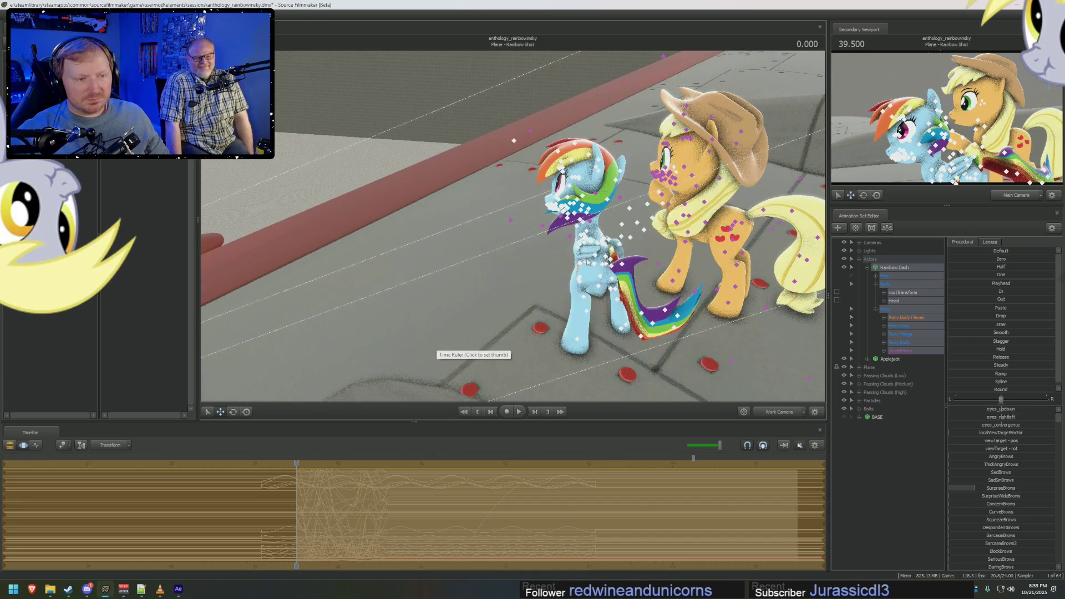
mouse_move(582, 288)
middle_down()
mouse_move(545, 271)
mouse_move(506, 226)
middle_up()
Play back and scrub the shot from its start to review the adjusted walk.
key(space)
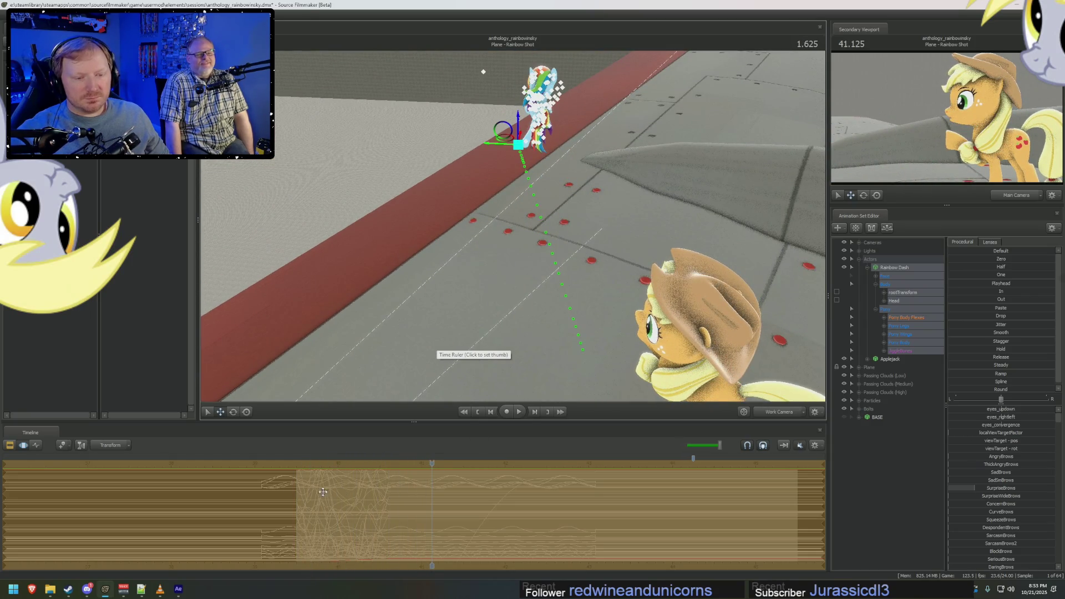
drag(323, 492, 374, 503)
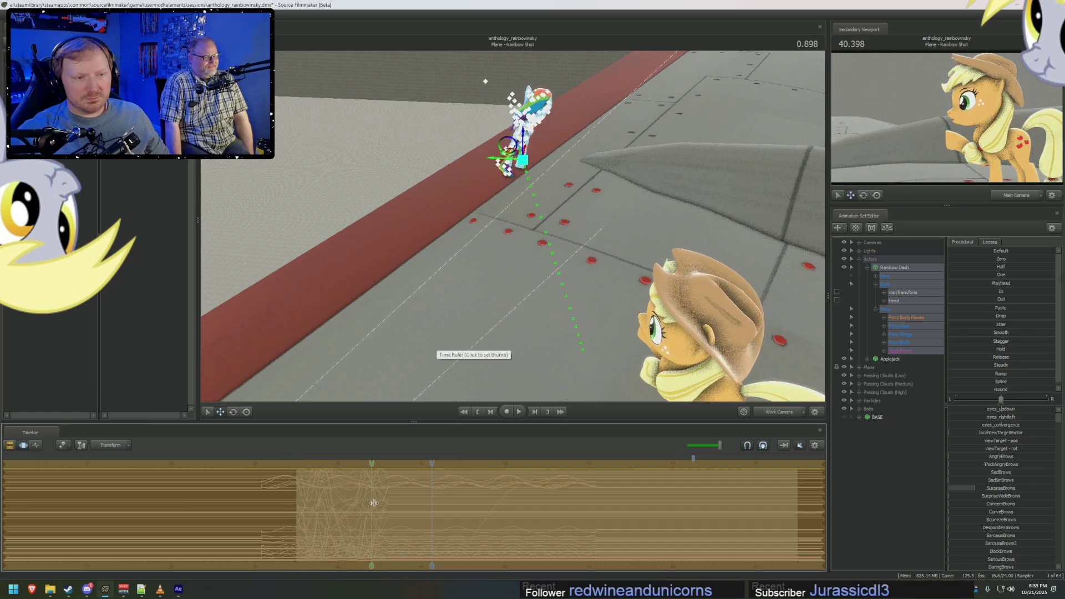
key(F2)
click(307, 463)
middle_drag(582, 250, 517, 223)
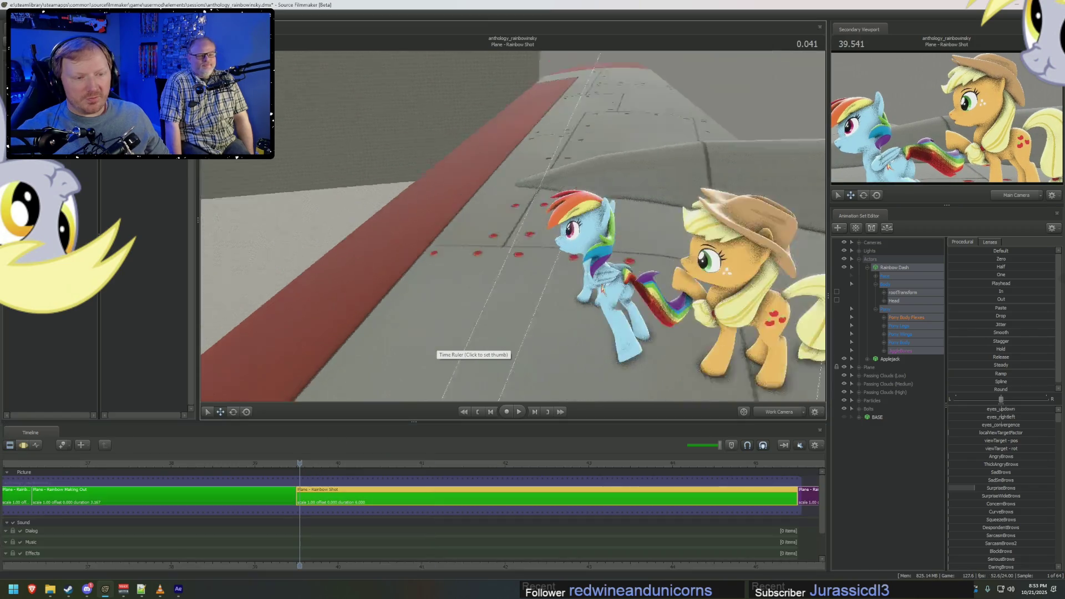
key(space)
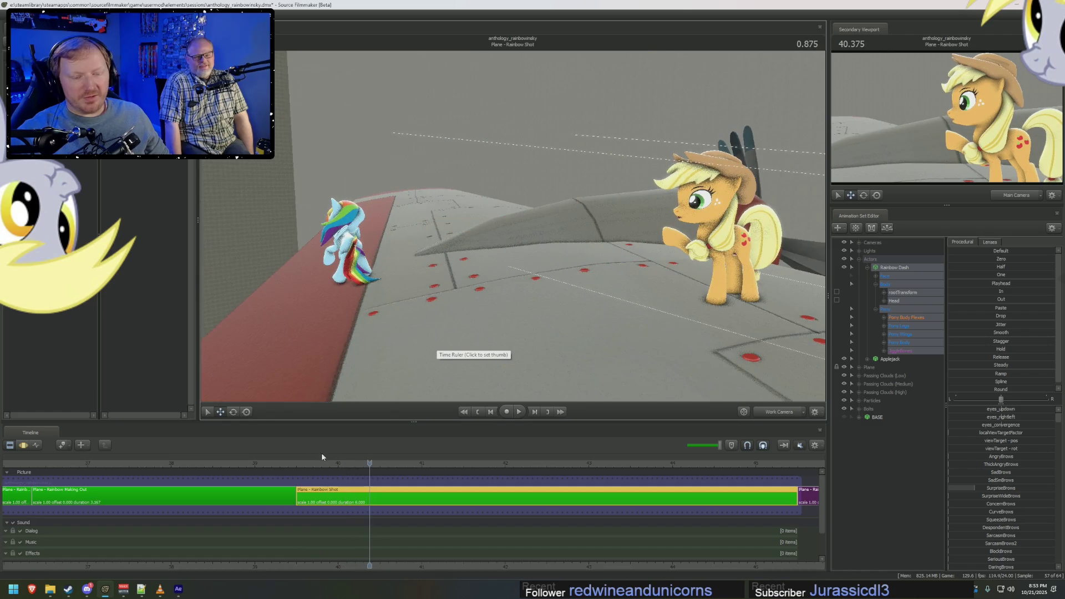
click(297, 463)
key(F3)
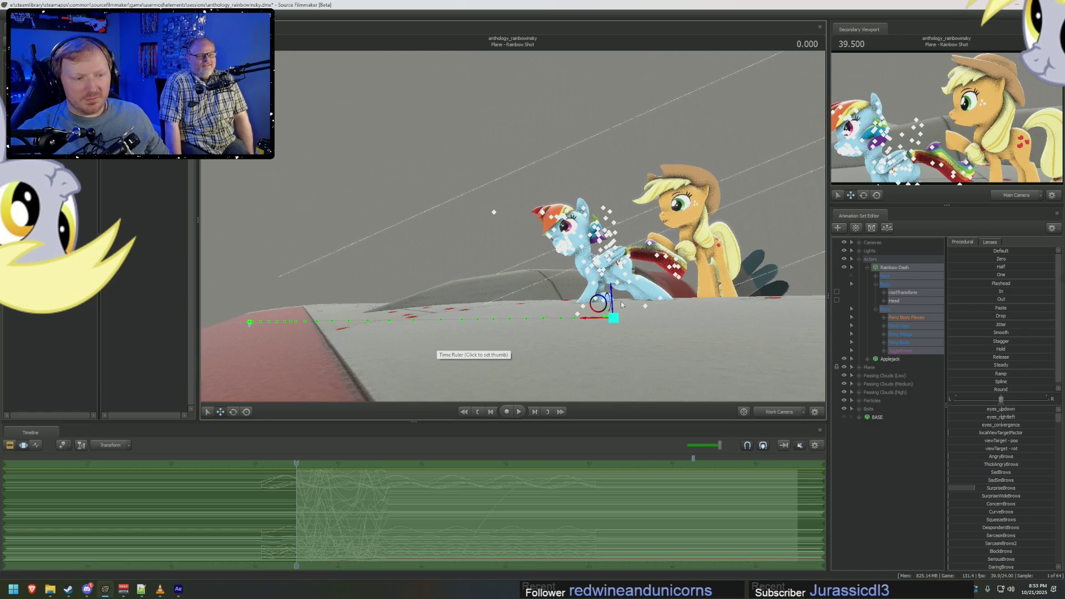
key(F2)
key(space)
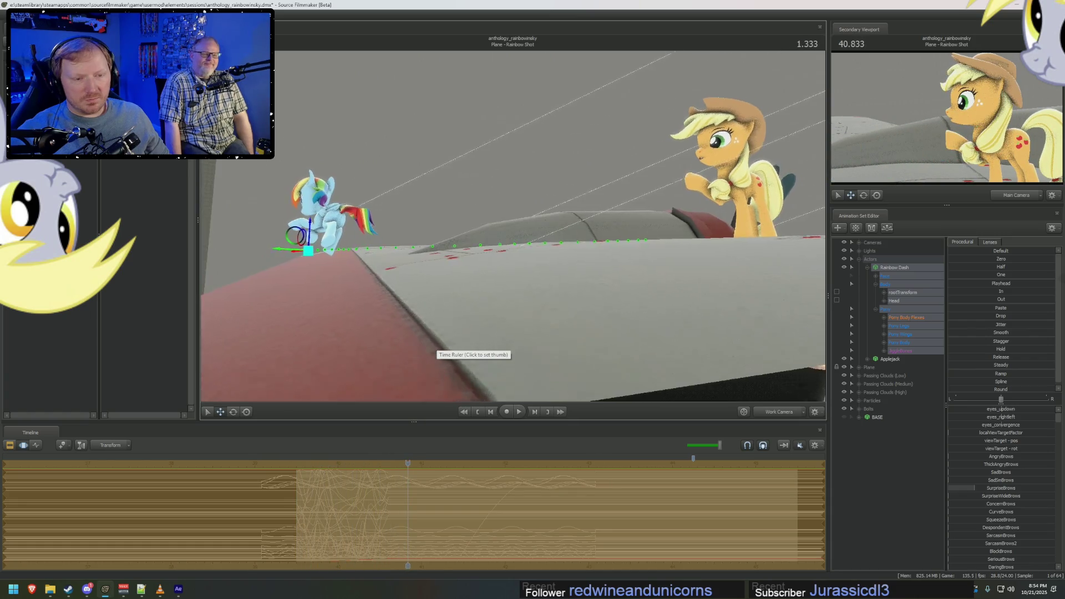
Set a Motion Editor time range spanning the start of her takeoff.
key(F3)
mouse_move(408, 521)
mouse_down()
mouse_move(297, 522)
mouse_move(399, 536)
mouse_up()
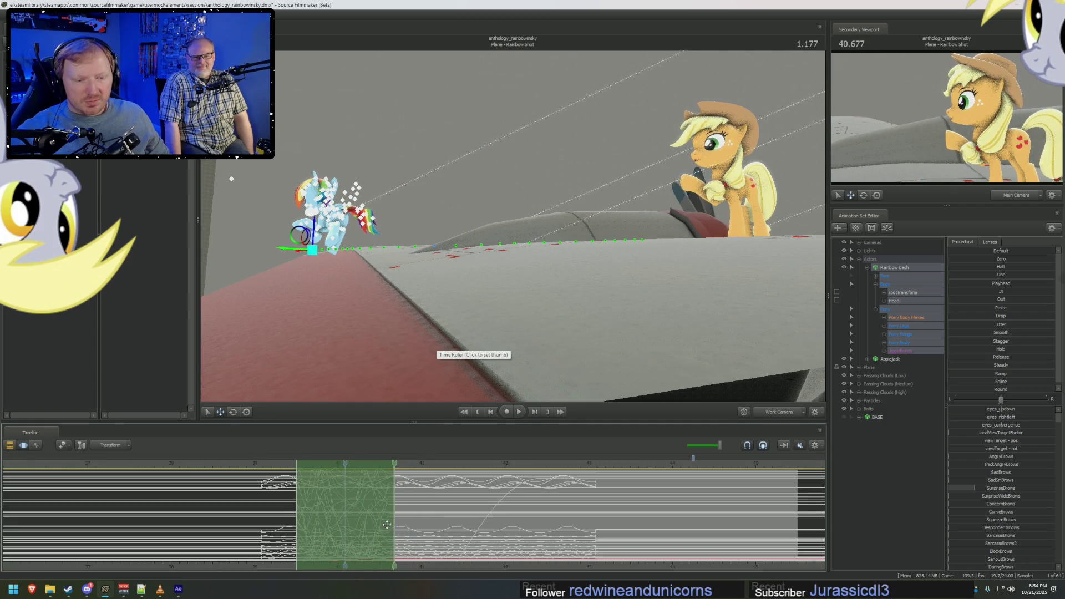
click(998, 280)
key(F4)
click(294, 499)
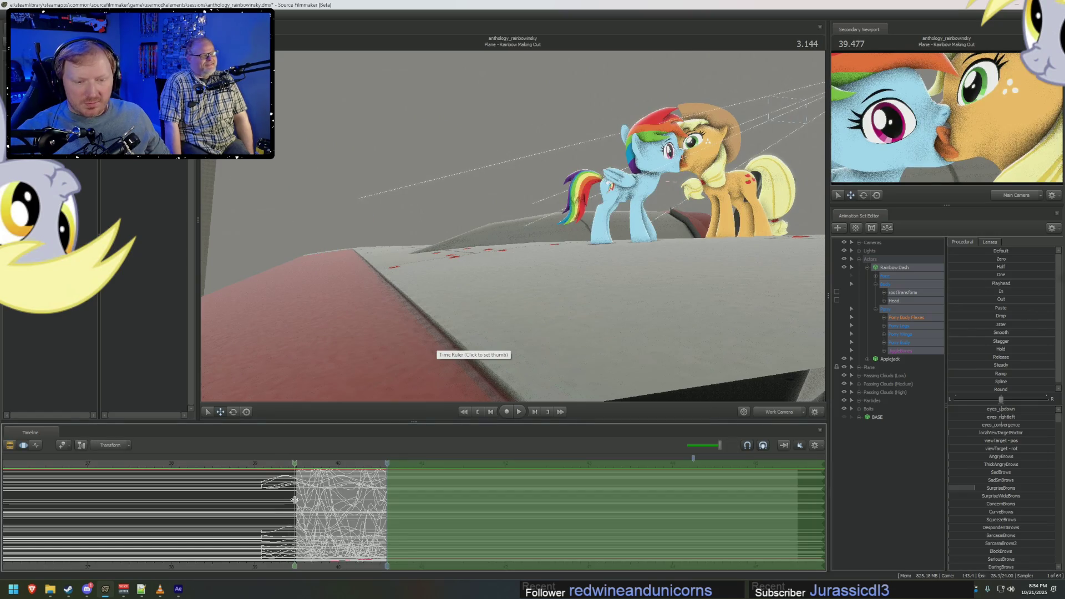
key(Home)
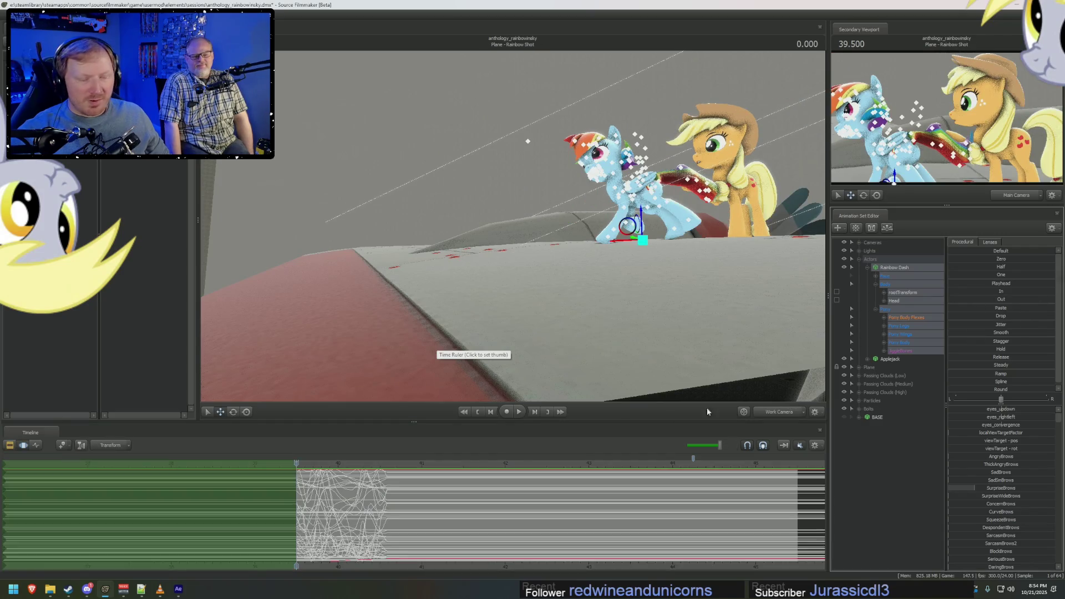
scroll(379, 531, up, 2)
scroll(379, 532, up, 3)
drag(284, 499, 566, 499)
Replay the takeoff from the shot start with a shortened time range.
key(F2)
key(space)
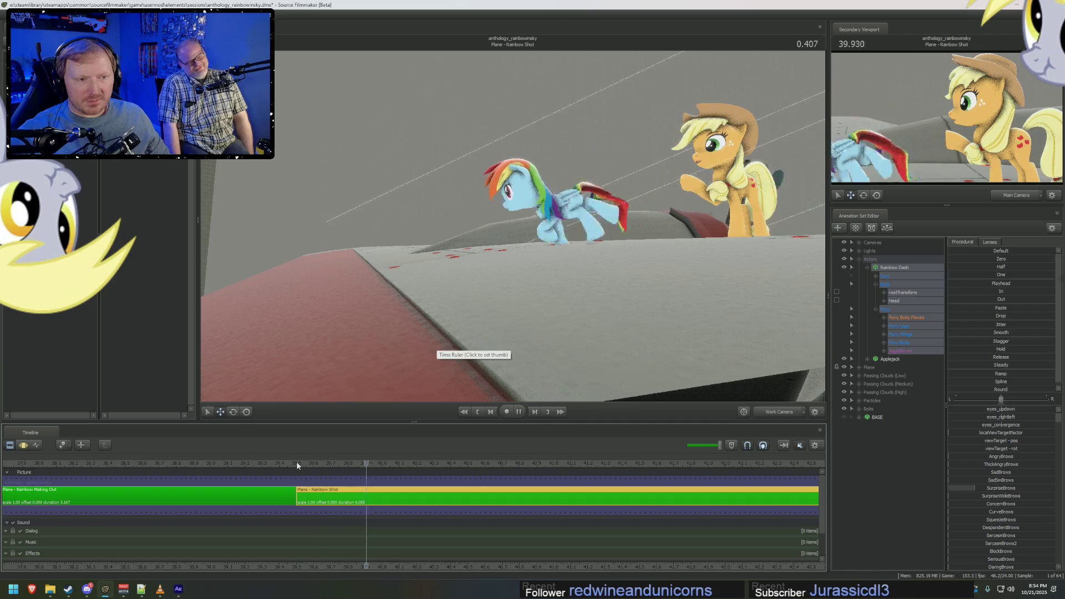
key(F3)
drag(575, 492, 491, 491)
key(F2)
key(space)
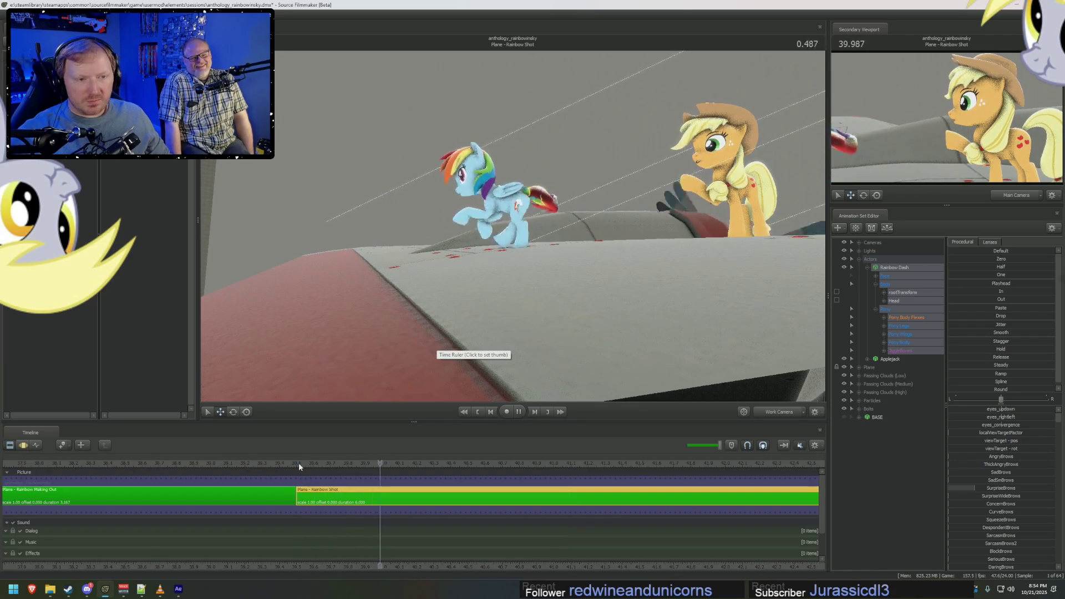
click(299, 467)
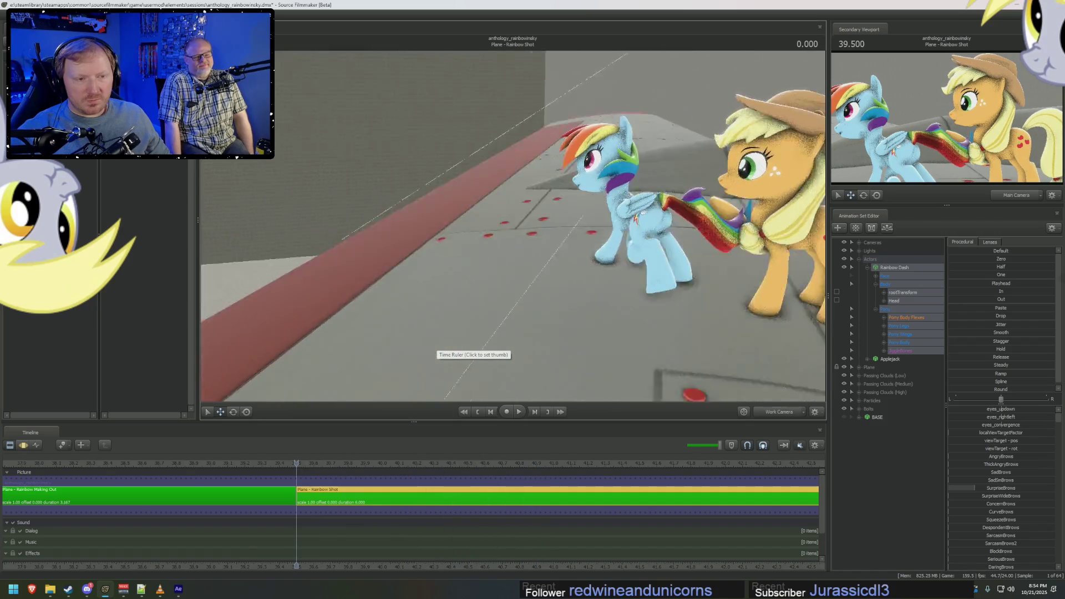
key(space)
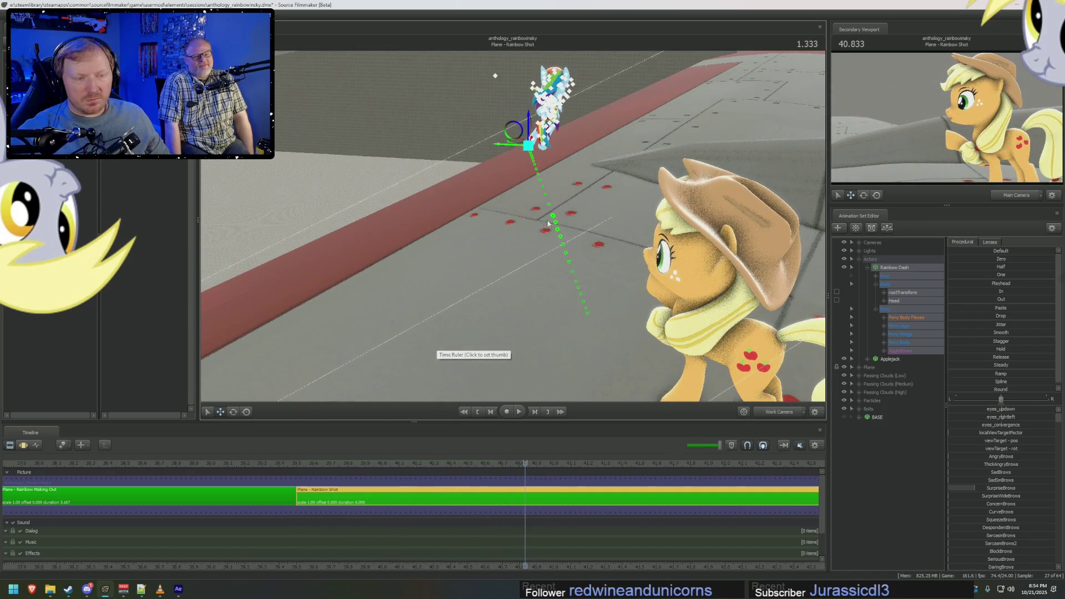
Clear the time range and orbit to a low close-up of her hooves early in the takeoff.
key(F3)
drag(553, 215, 632, 250)
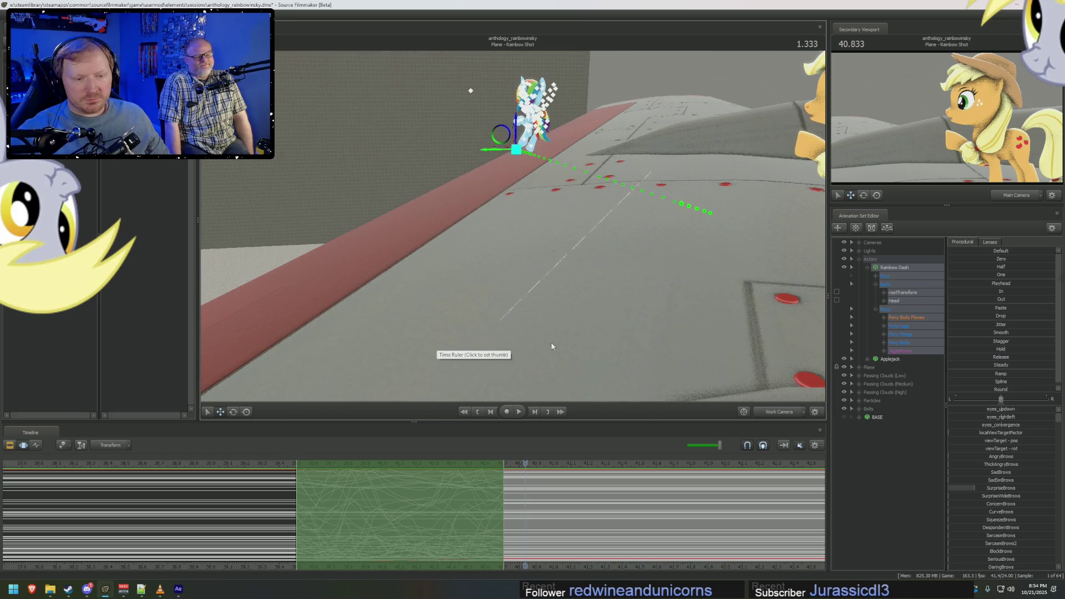
key(F2)
key(F3)
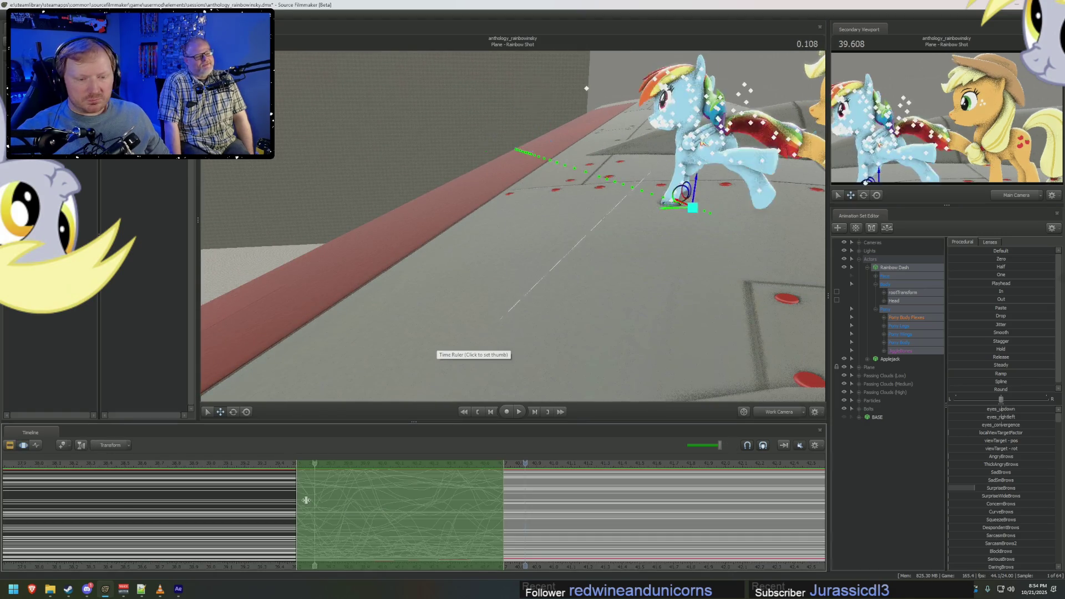
mouse_move(379, 509)
mouse_down()
mouse_move(356, 511)
mouse_move(380, 516)
mouse_up()
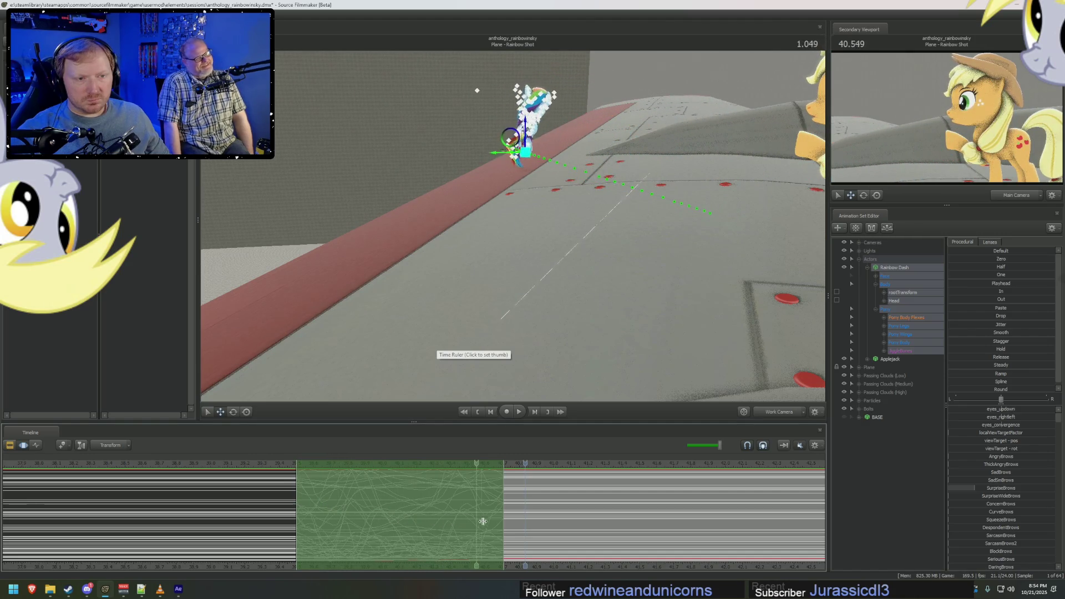
drag(516, 519, 298, 516)
key(Escape)
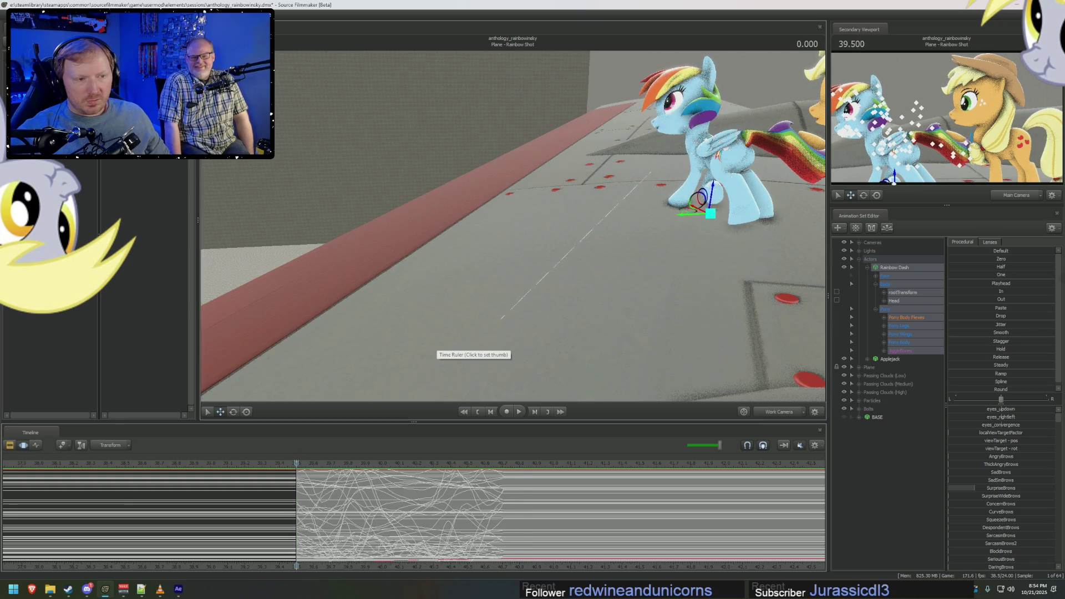
drag(513, 225, 513, 250)
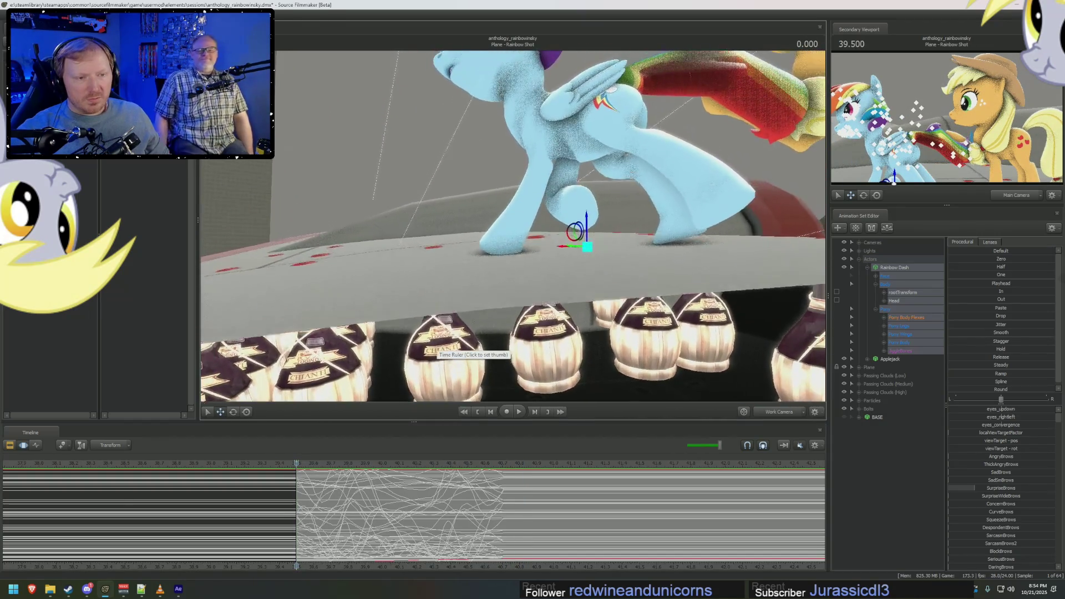
mouse_move(298, 491)
mouse_down()
mouse_move(331, 496)
mouse_move(272, 491)
mouse_move(340, 501)
mouse_up()
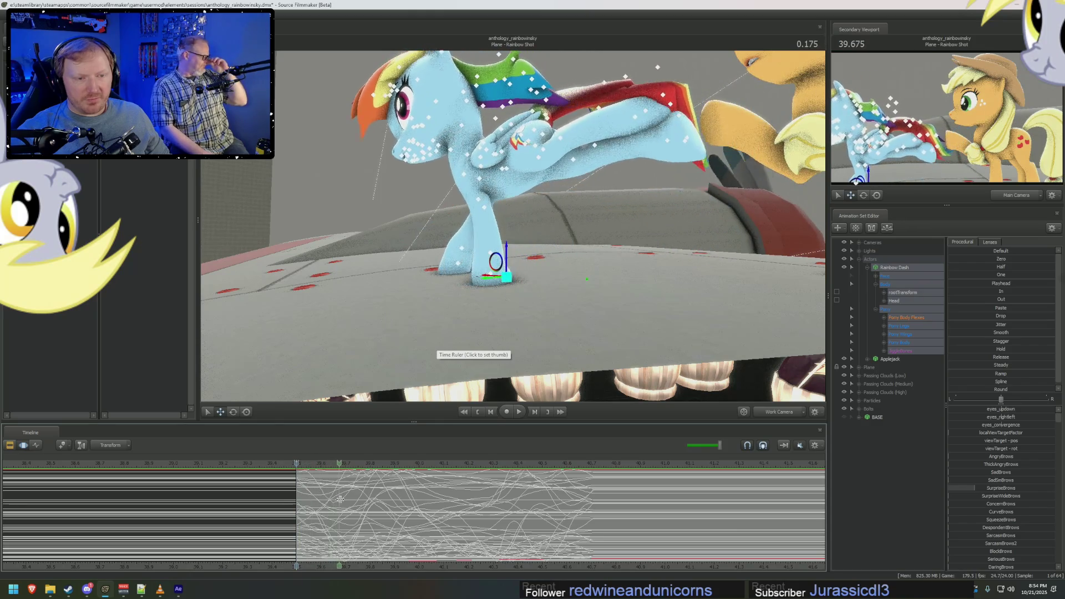
Select all time and bring up only her rootTransform control's motion from a rear view.
key(ctrl+a)
click(511, 252)
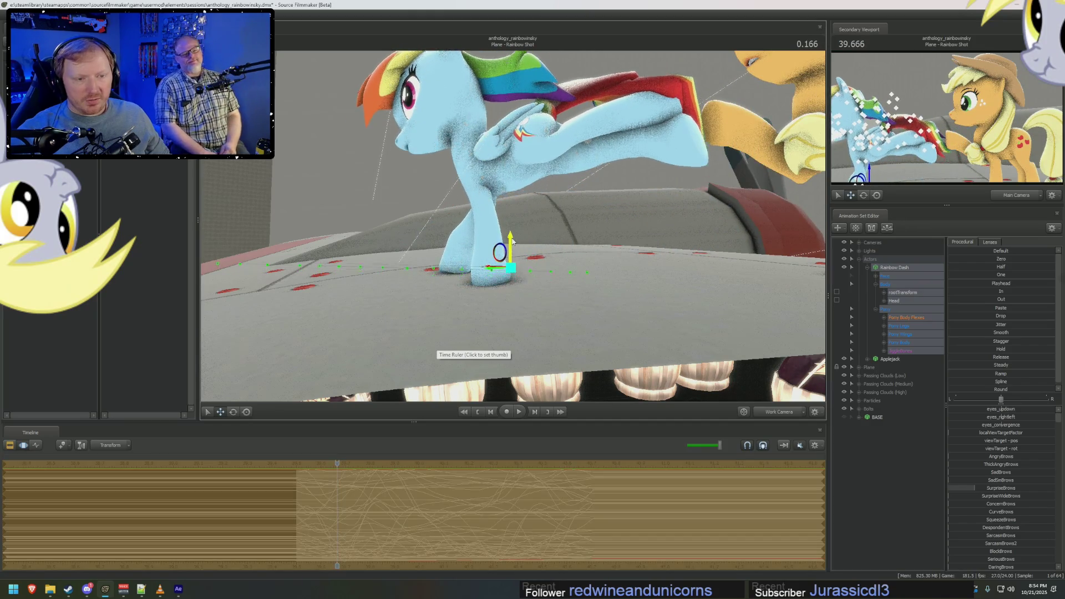
middle_drag(512, 252, 499, 248)
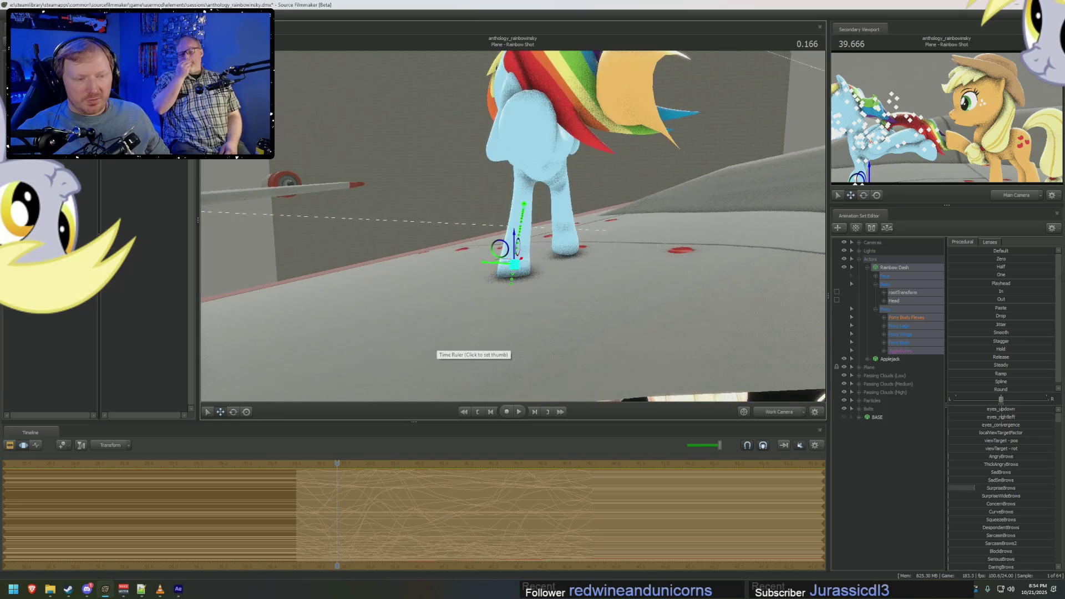
click(905, 293)
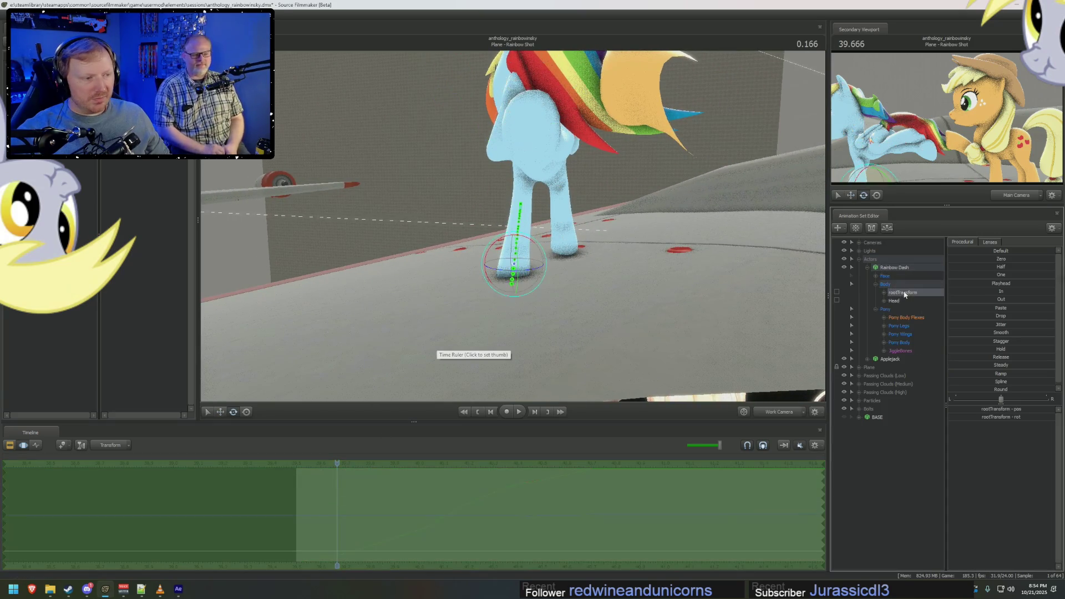
Rotate rootTransform a few frames into the takeoff so her planted hoof and stance look right.
click(519, 237)
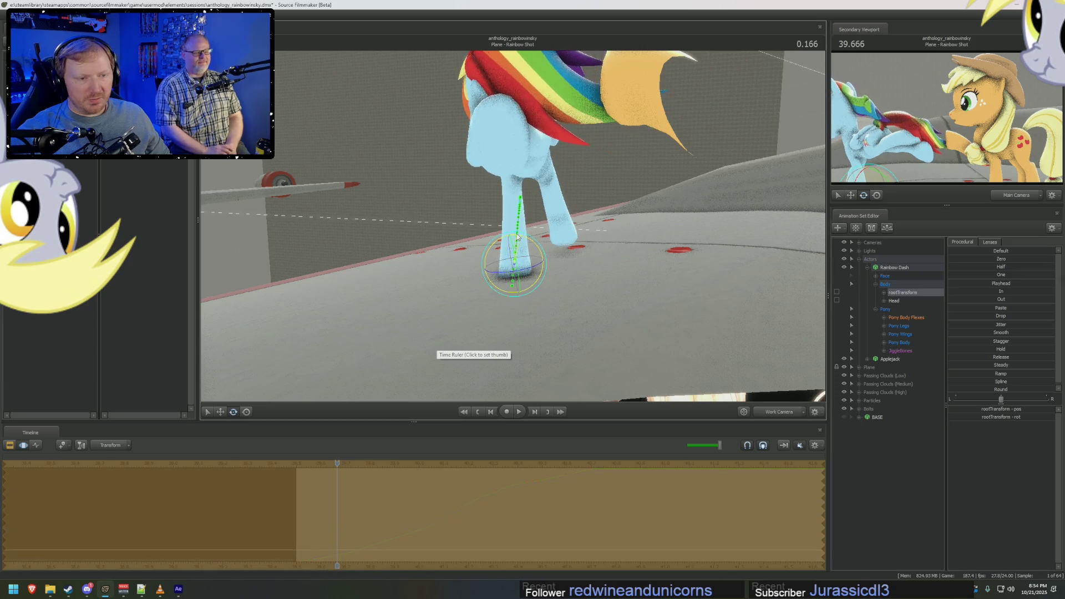
drag(282, 546, 346, 525)
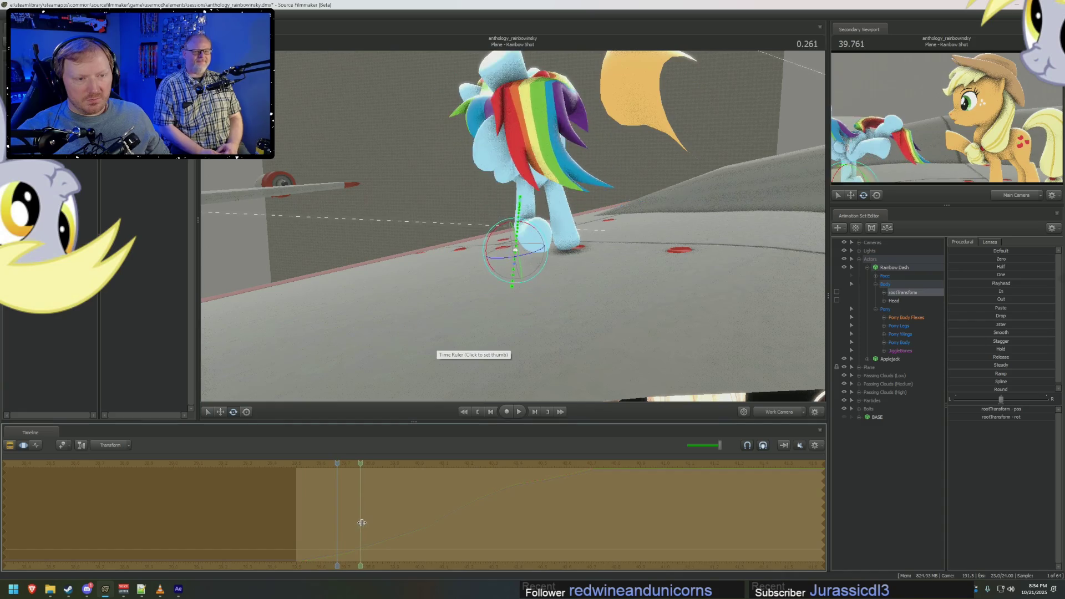
click(371, 522)
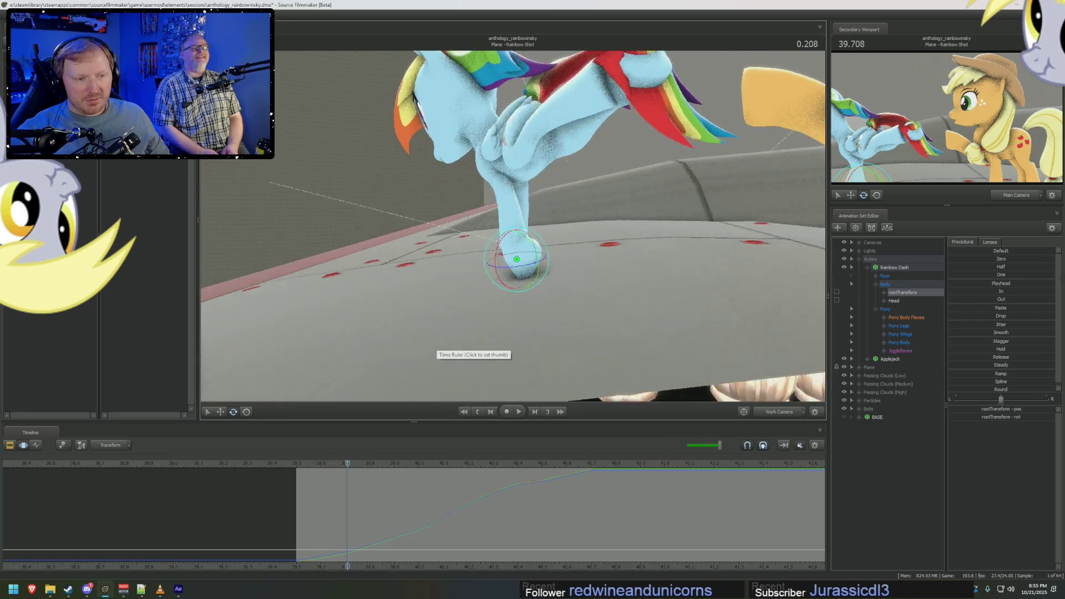
middle_drag(481, 249, 509, 239)
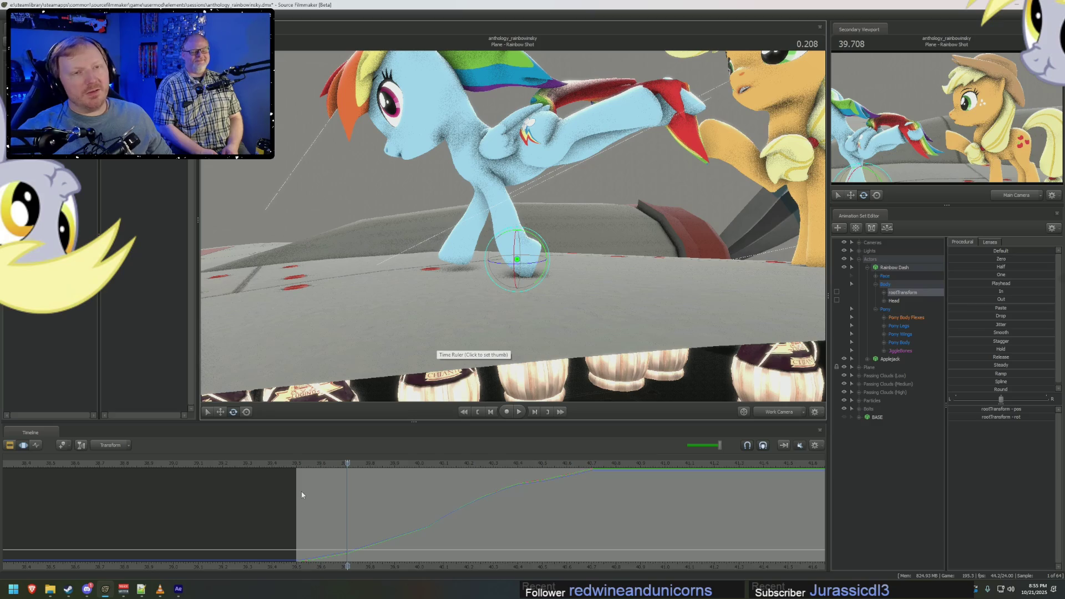
scroll(329, 490, up, 3)
mouse_move(348, 520)
mouse_down()
mouse_move(389, 527)
mouse_move(351, 525)
mouse_move(389, 530)
mouse_move(378, 531)
mouse_up()
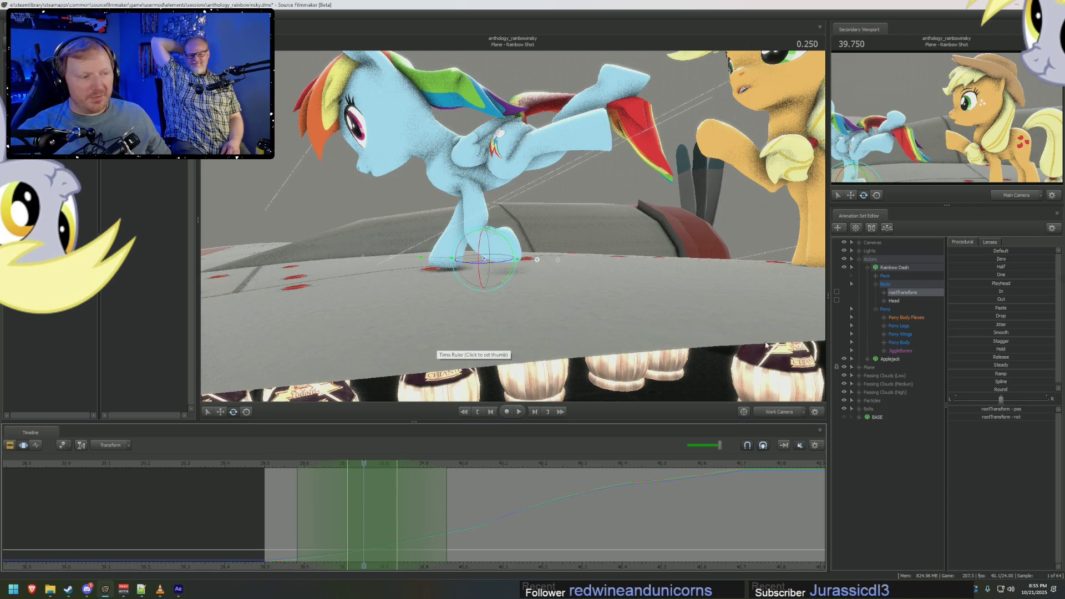
drag(485, 234, 489, 240)
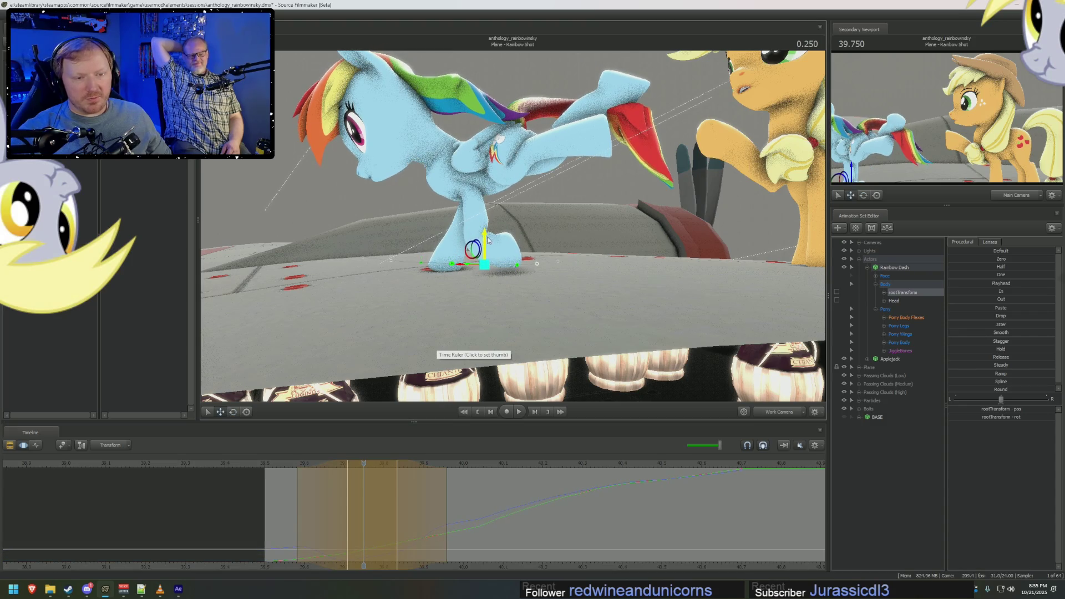
Scrub forward through the takeoff from another angle to check the adjusted stance.
drag(326, 507, 511, 502)
middle_drag(499, 208, 583, 250)
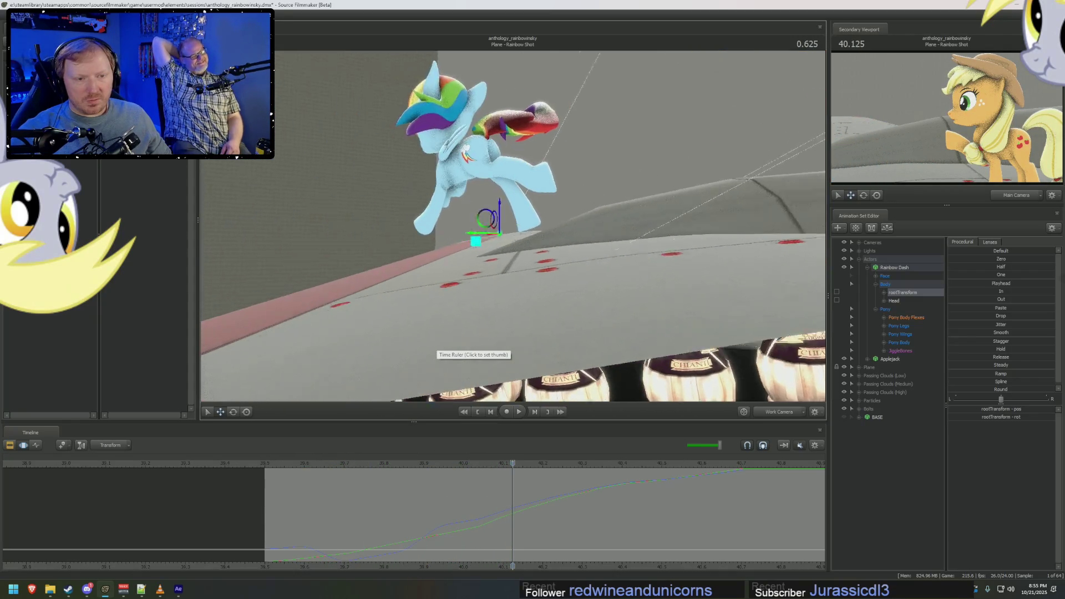
drag(499, 523, 823, 516)
Over a later time range, translate rootTransform down so her hooves rest on the wing, then check.
drag(545, 522, 460, 524)
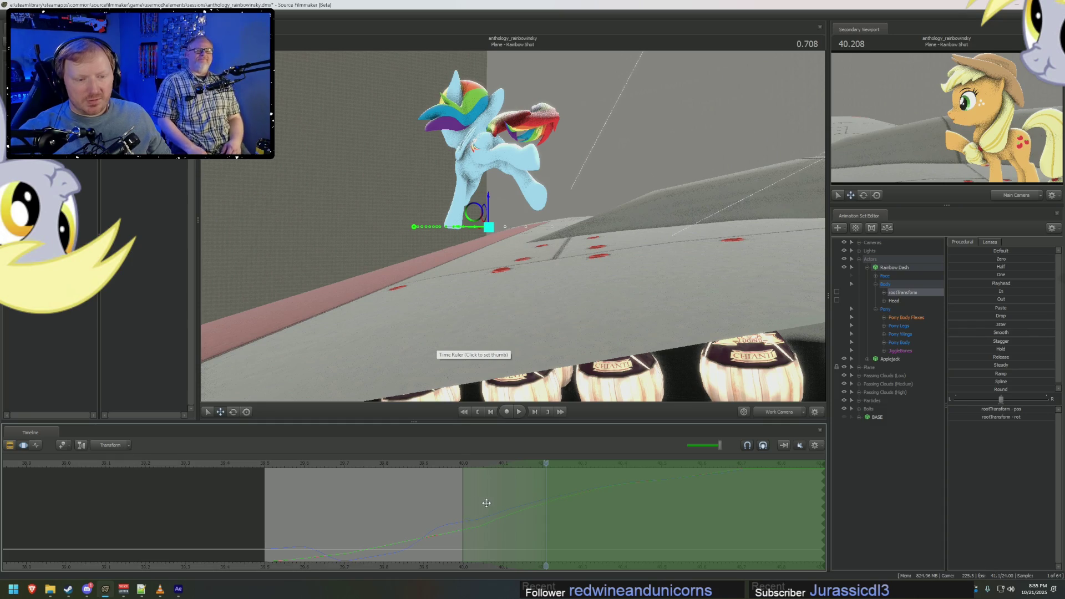
drag(499, 250, 466, 266)
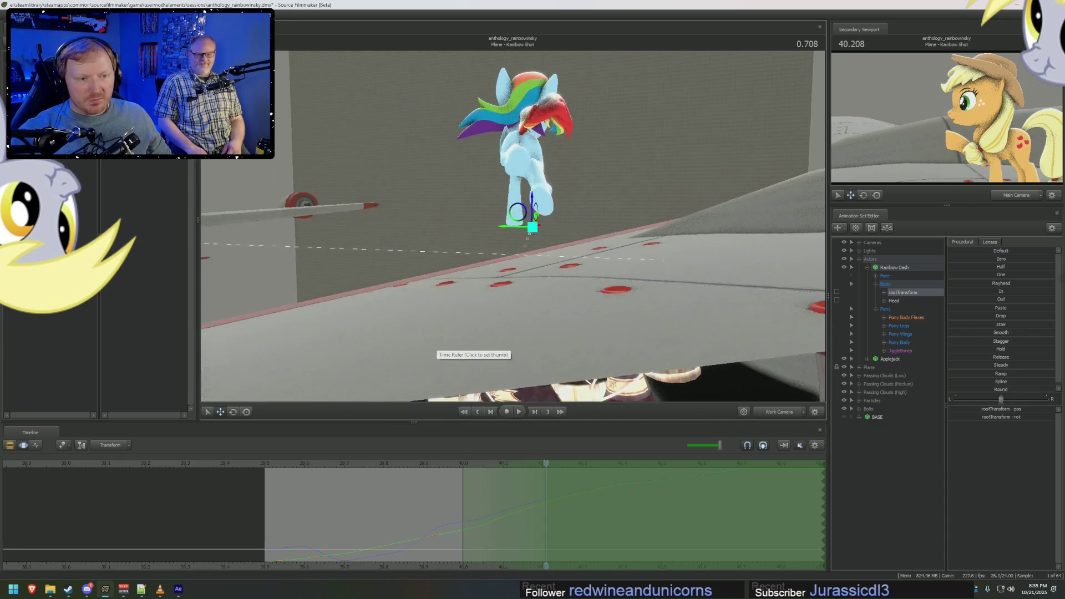
scroll(471, 233, up, 5)
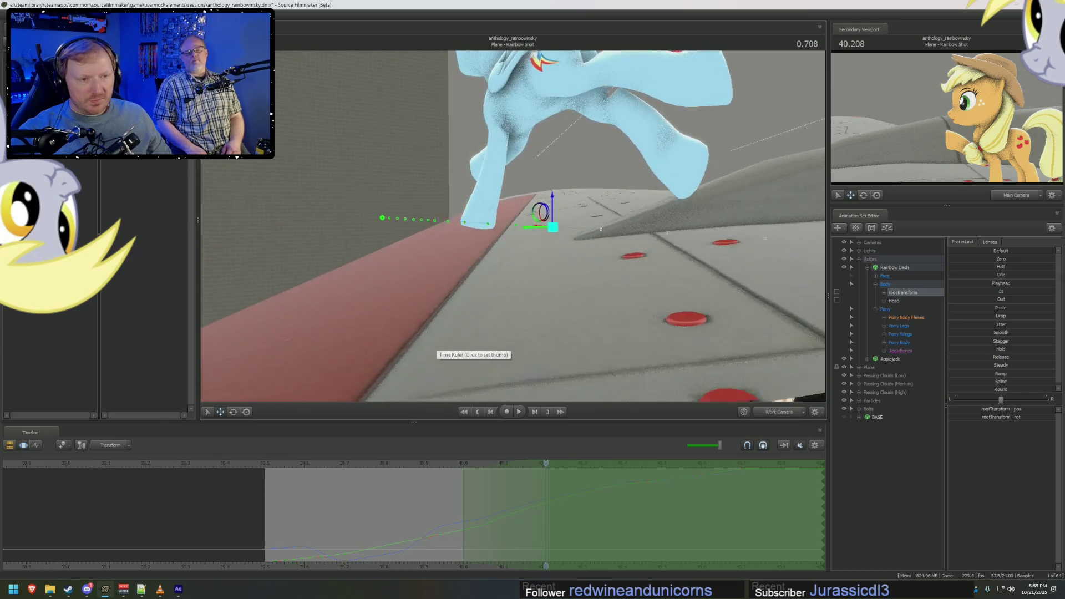
drag(551, 201, 551, 276)
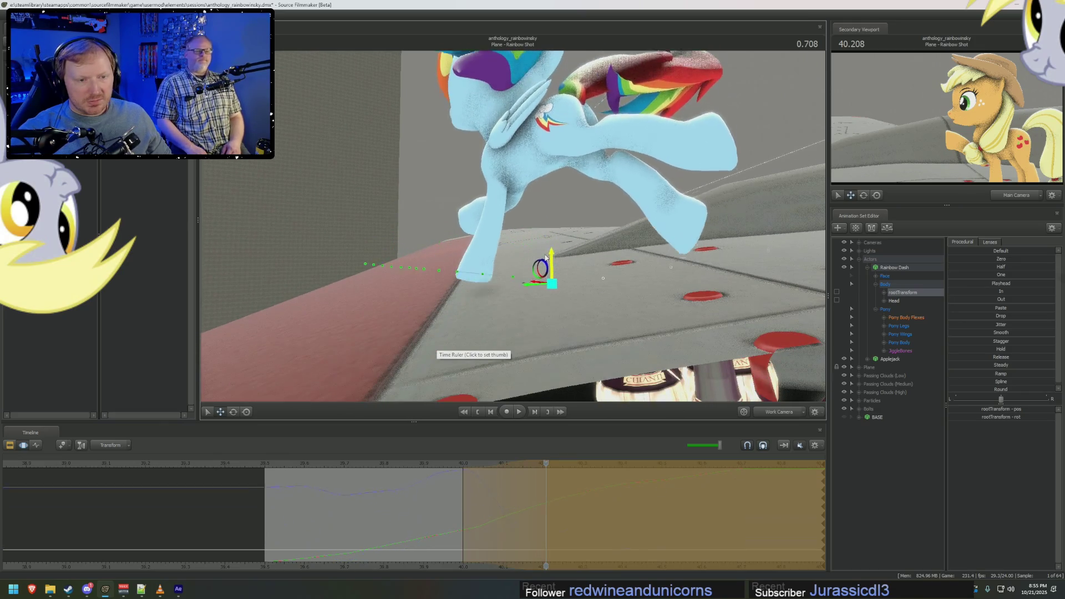
mouse_move(536, 509)
mouse_down()
mouse_move(532, 502)
mouse_move(607, 510)
mouse_move(508, 511)
mouse_move(721, 521)
mouse_move(570, 519)
mouse_move(726, 538)
mouse_move(424, 502)
mouse_move(281, 499)
mouse_up()
click(760, 499)
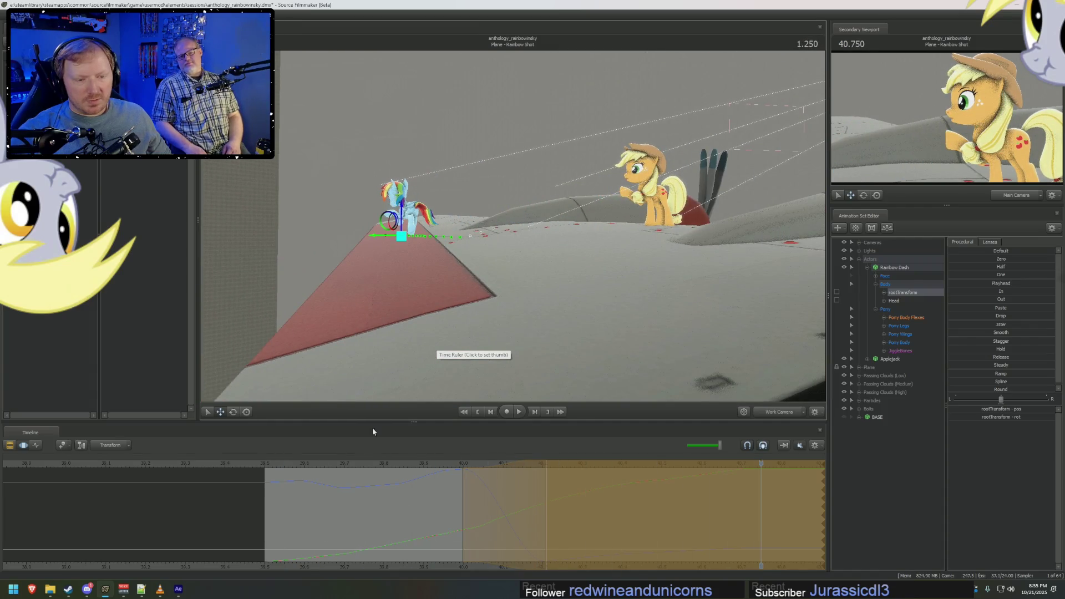
Scrub through the walk around 0.708 and extend the start of the edited time range.
drag(271, 472, 640, 472)
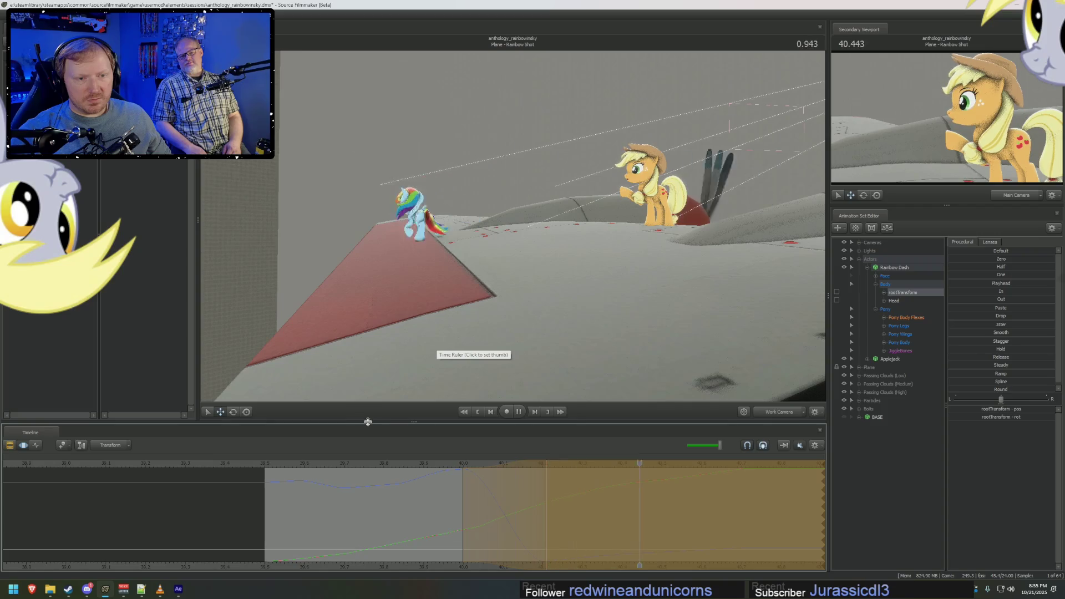
mouse_move(394, 390)
mouse_down()
mouse_move(516, 249)
mouse_move(533, 208)
mouse_up()
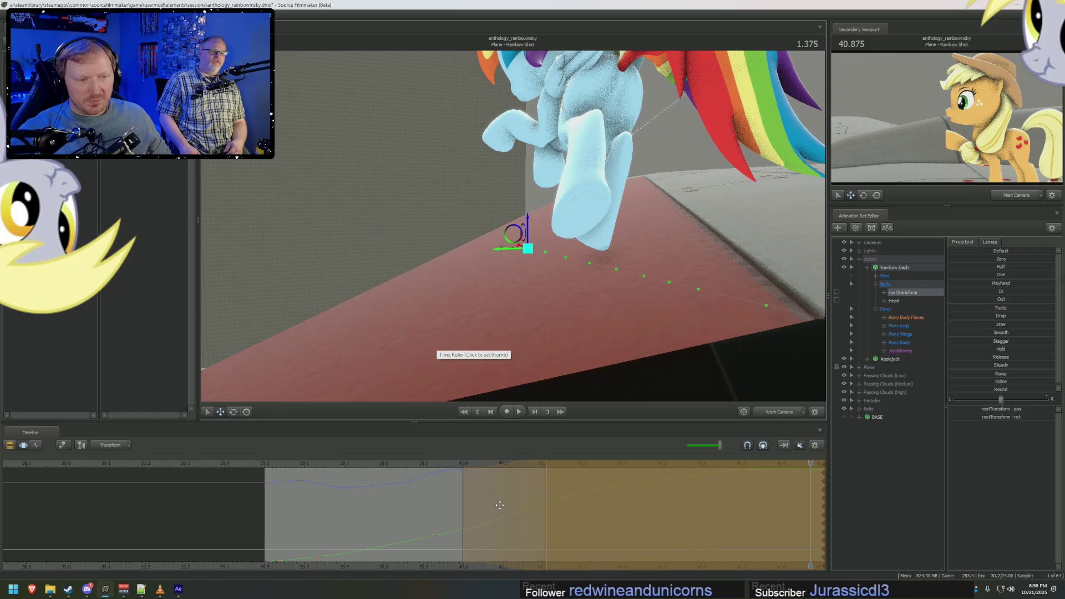
click(452, 516)
drag(517, 518, 545, 516)
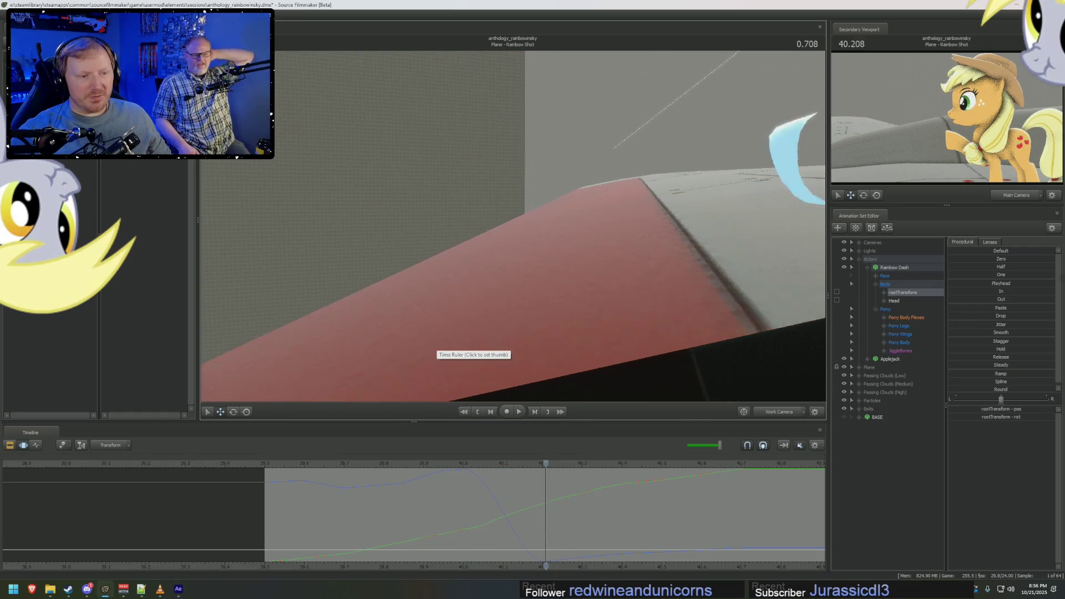
drag(515, 316, 512, 224)
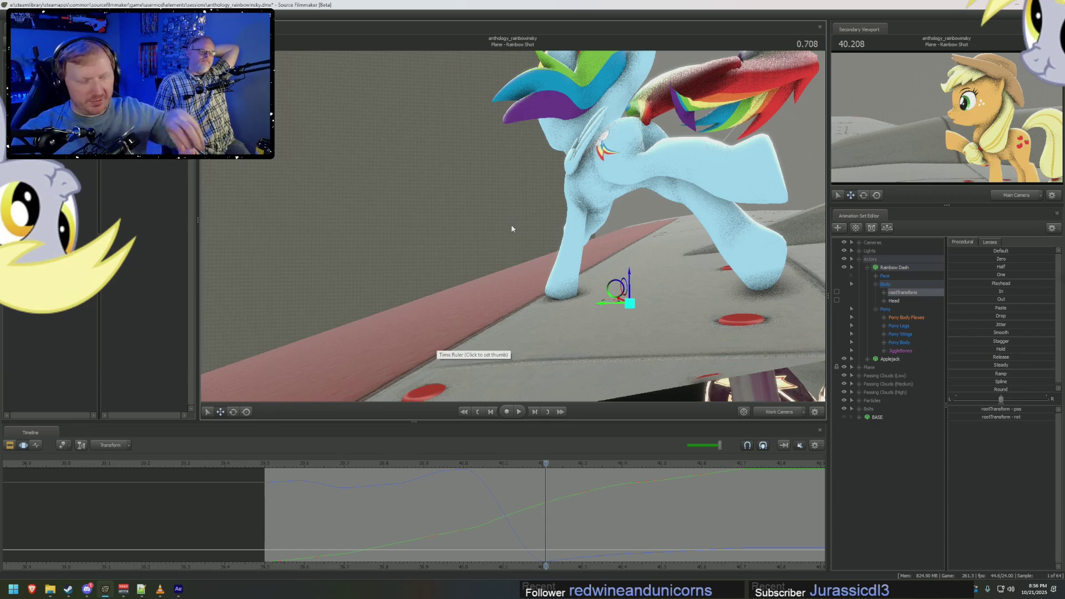
mouse_move(545, 511)
mouse_down()
mouse_move(454, 512)
mouse_move(535, 509)
mouse_move(518, 523)
mouse_move(404, 532)
mouse_up()
drag(474, 519, 448, 518)
Shift her upper body across that range, check it from another angle and clear the range.
mouse_move(509, 250)
mouse_down()
mouse_move(514, 230)
mouse_move(539, 247)
mouse_up()
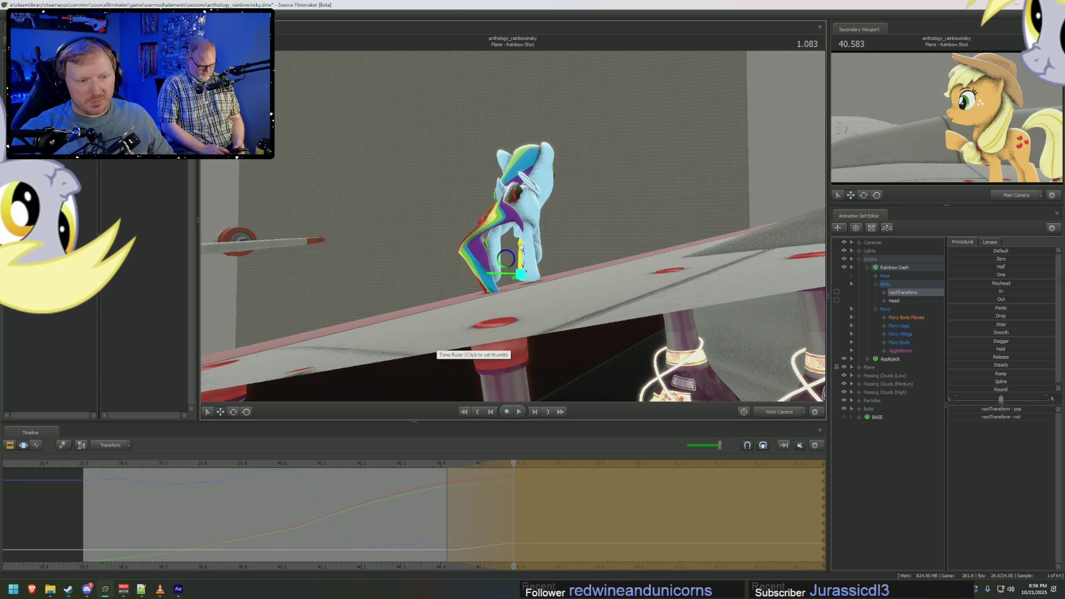
drag(522, 248, 532, 284)
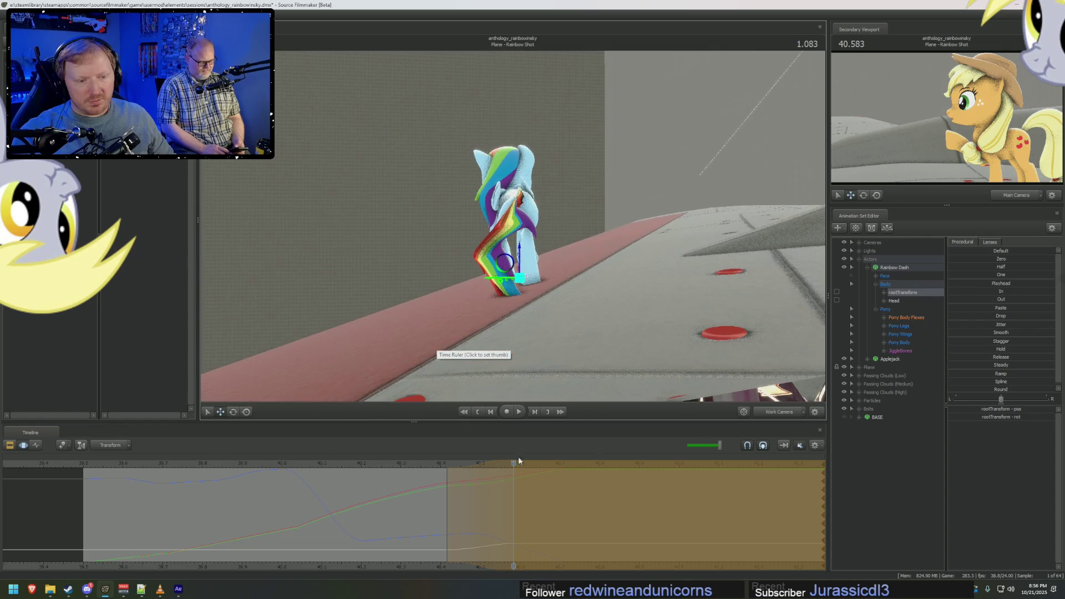
drag(447, 511, 447, 511)
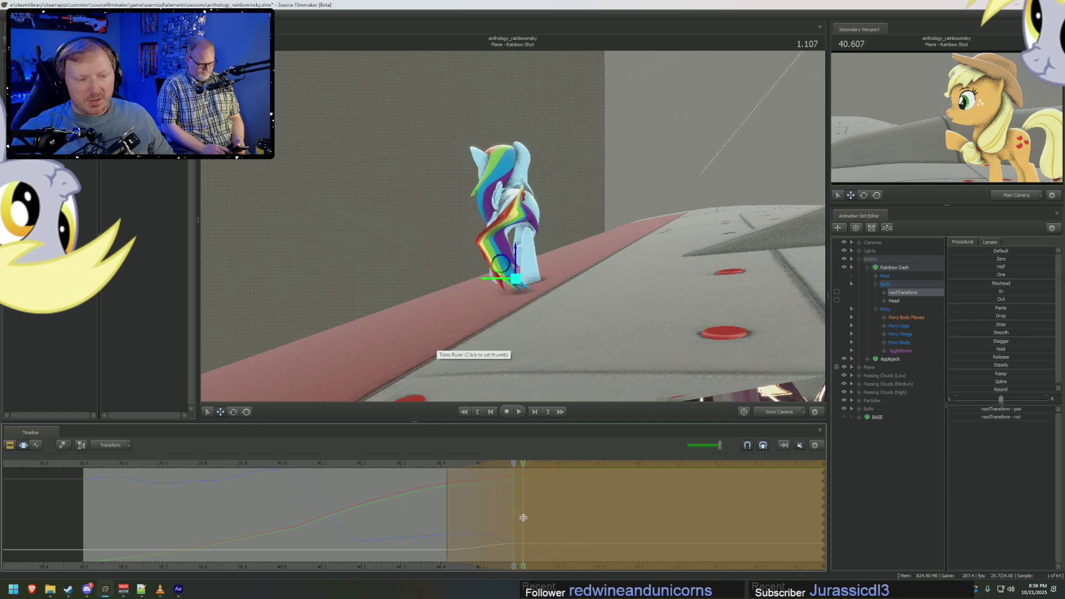
key(Escape)
drag(571, 391, 513, 231)
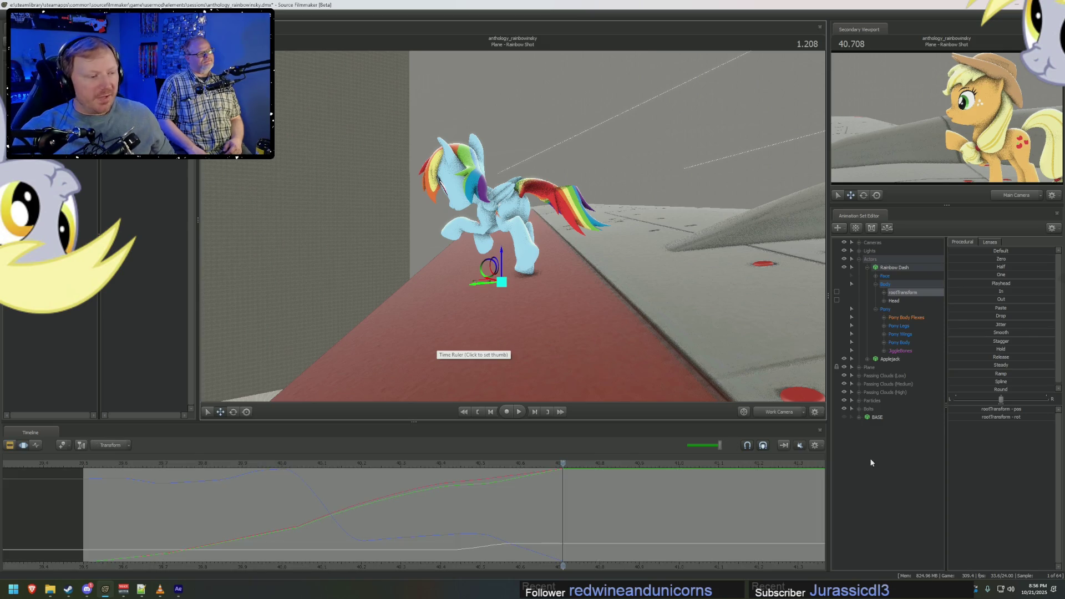
Create an animation set for a new rainbowdash model named BASE FLIGHT and expand its control groups.
right_click(871, 462)
click(963, 475)
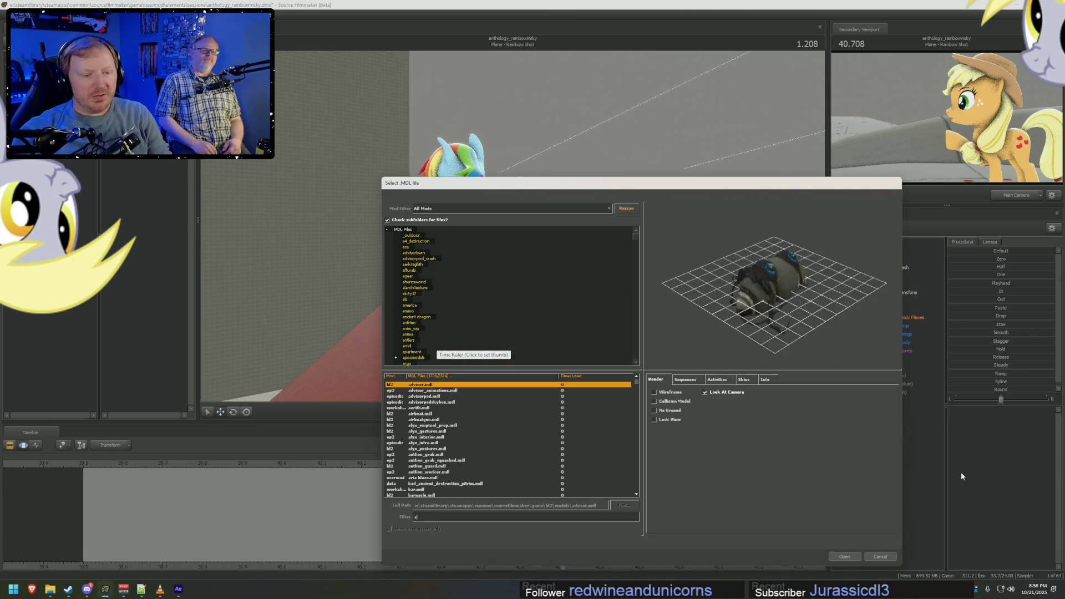
text(rainbowd)
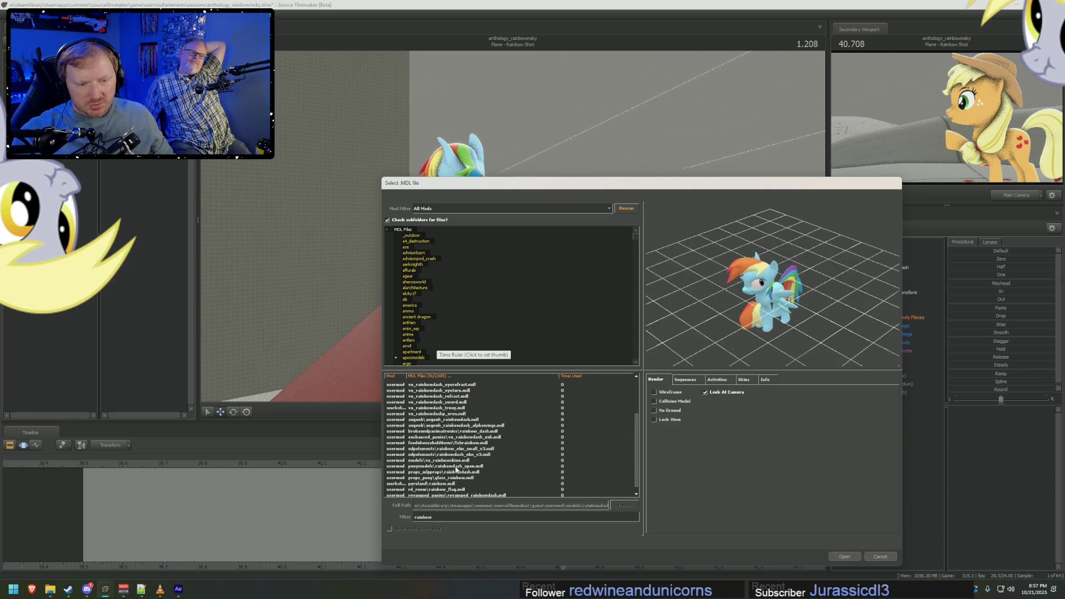
scroll(459, 462, down, 1)
double_click(444, 489)
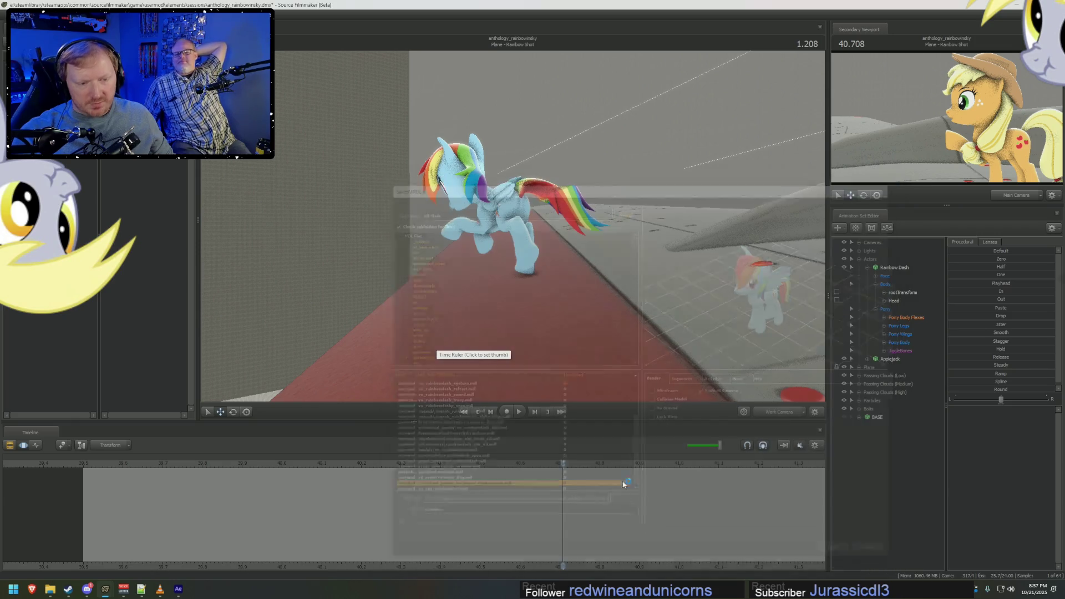
text(ba)
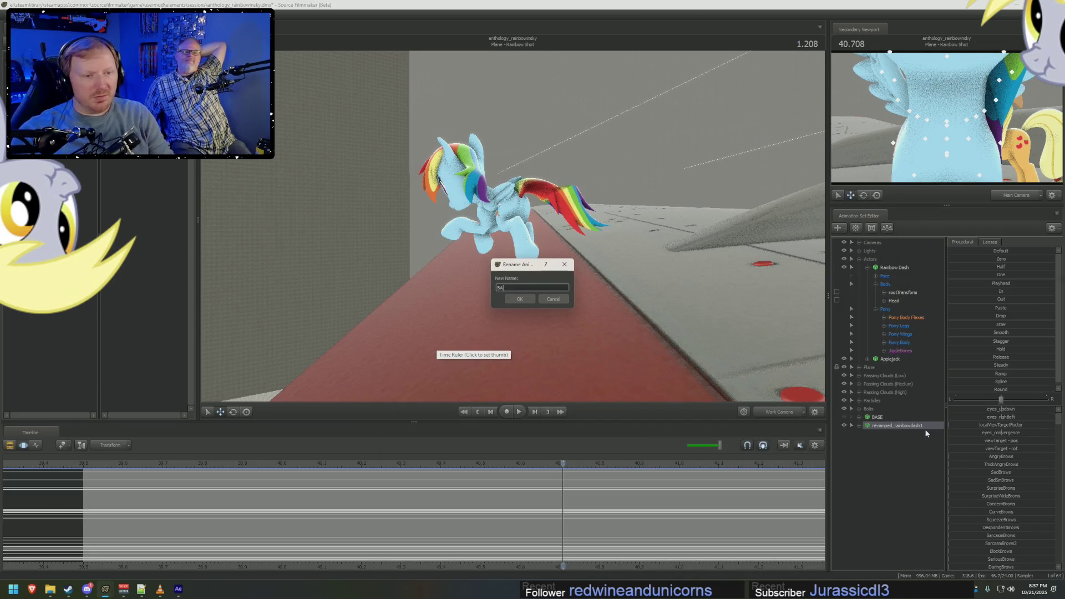
text(LIGHT)
key(Return)
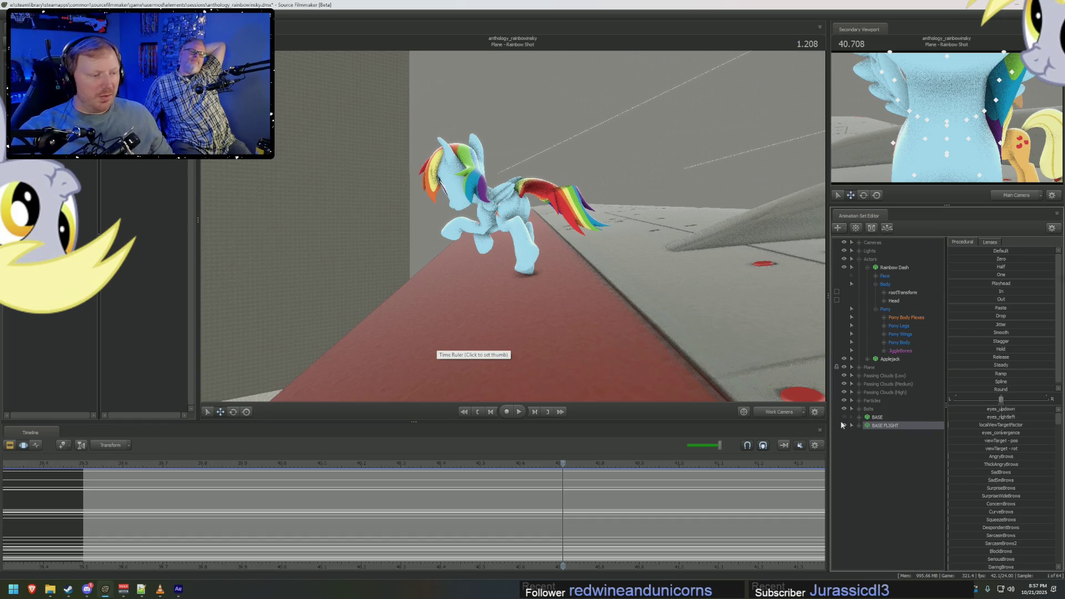
click(852, 425)
click(865, 443)
click(896, 456)
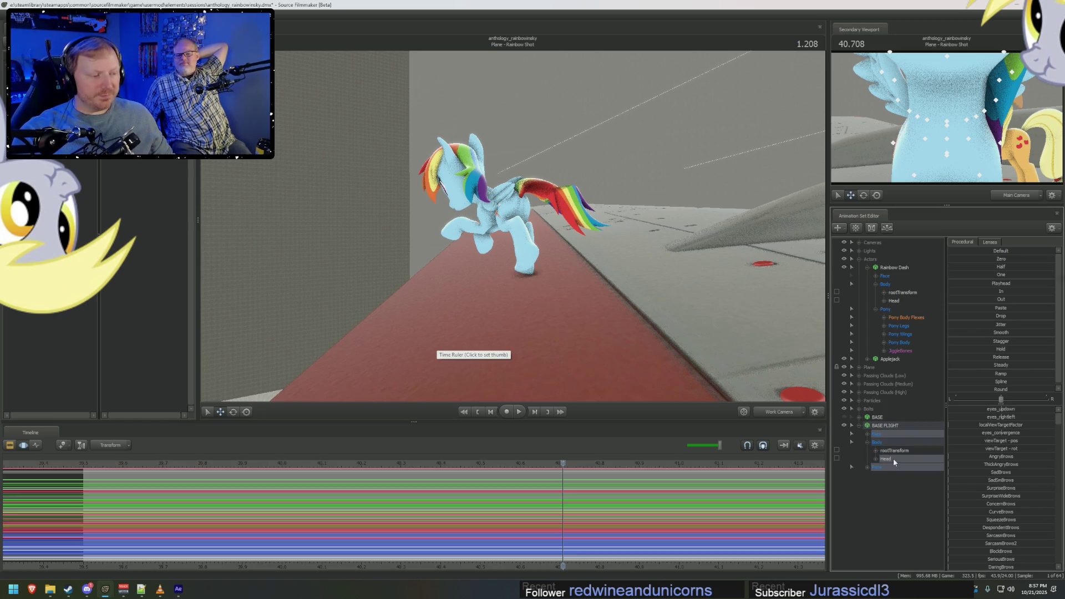
Import a saved .dmx animation clip onto BASE FLIGHT's body and pony control groups, accepting the channel mapping.
right_click(896, 458)
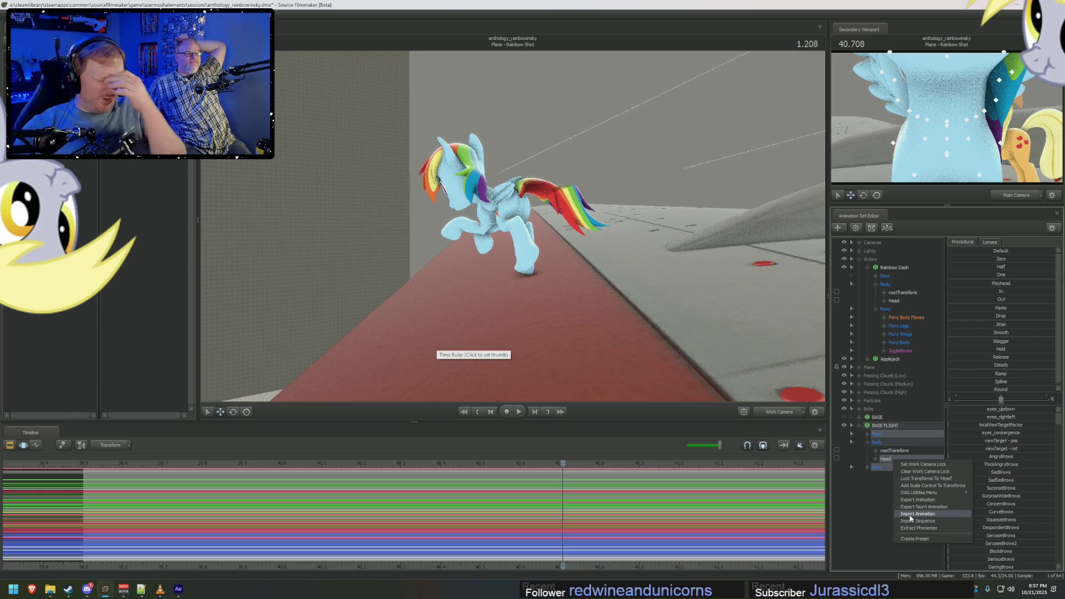
click(866, 468)
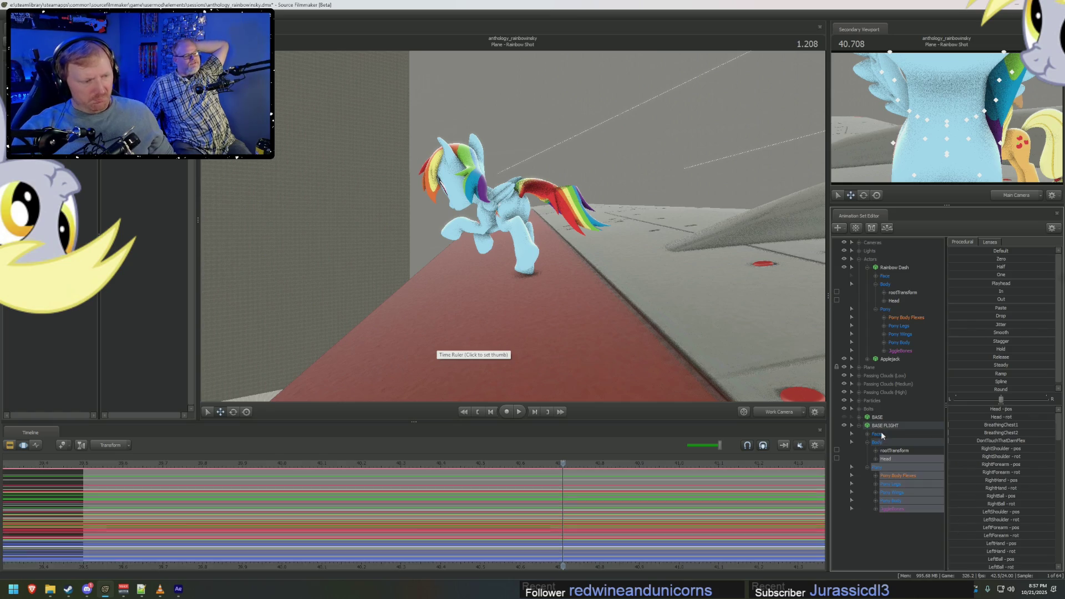
right_click(894, 499)
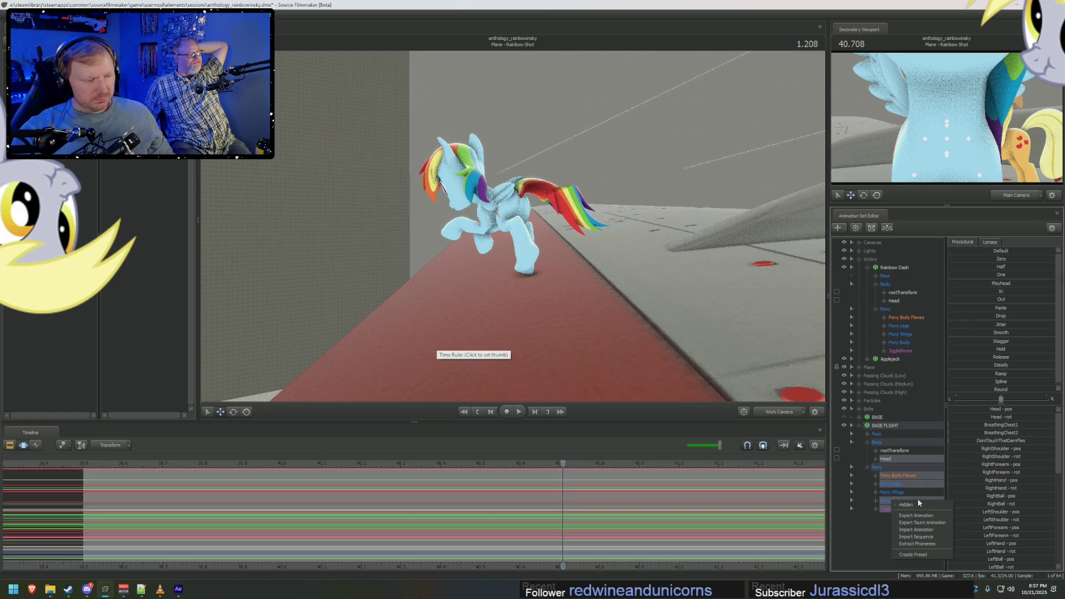
click(922, 536)
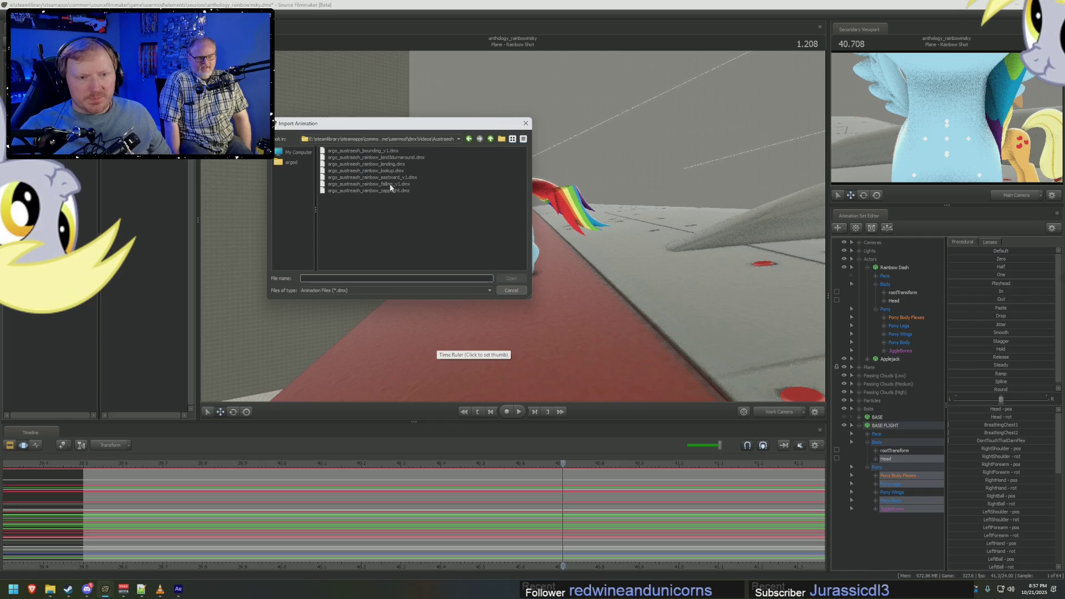
click(489, 139)
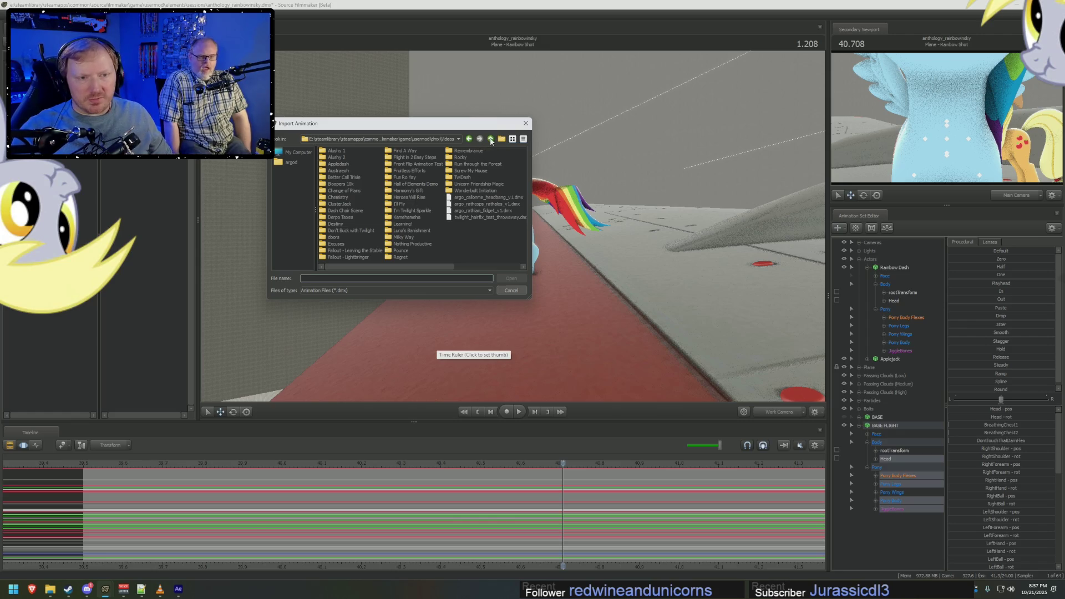
click(489, 139)
drag(355, 264, 457, 266)
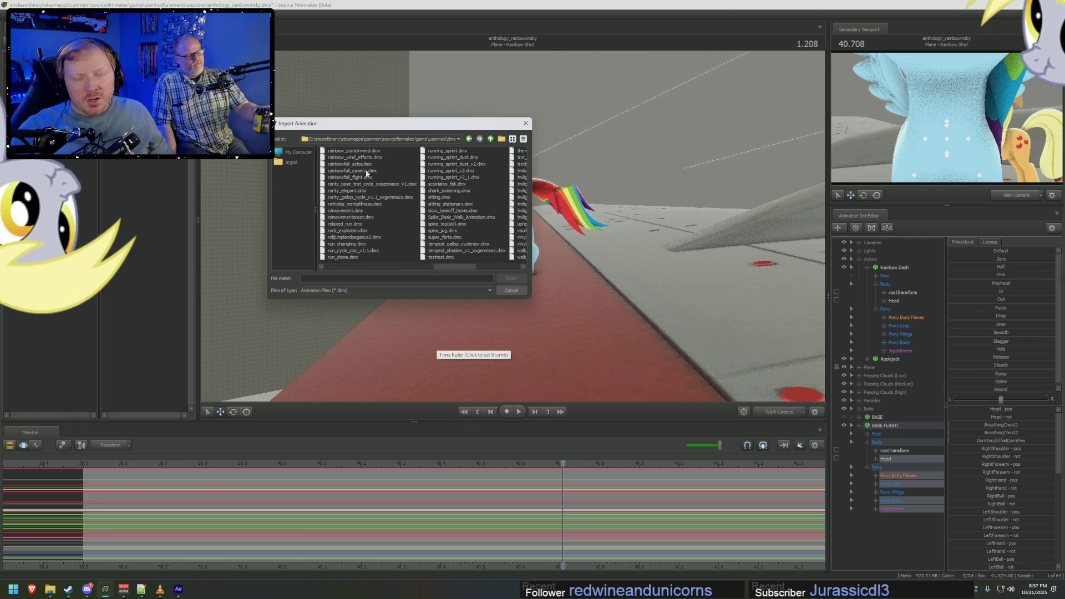
drag(456, 266, 386, 264)
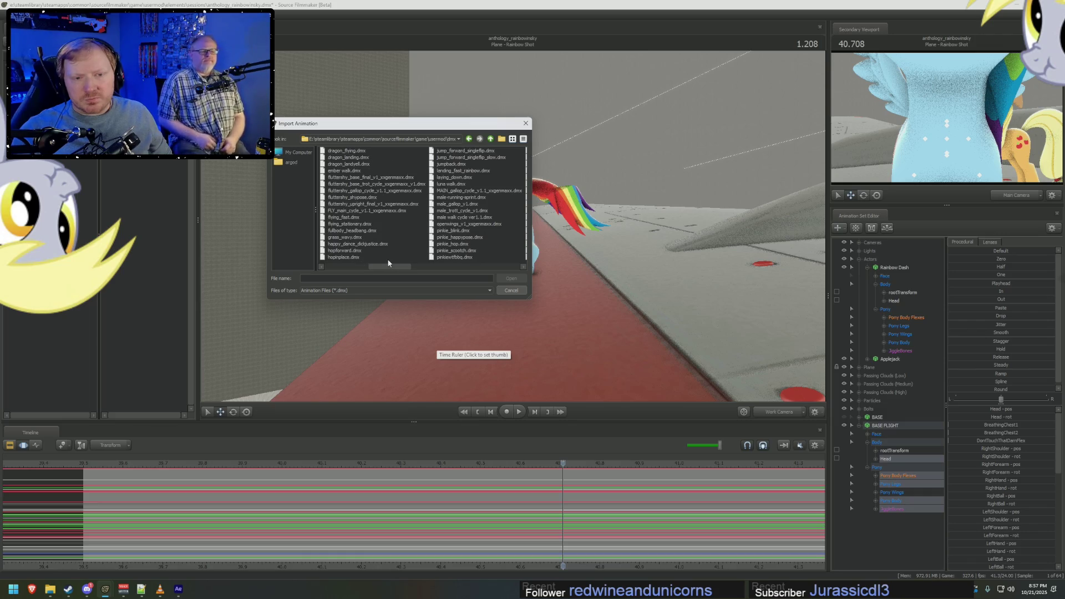
double_click(387, 257)
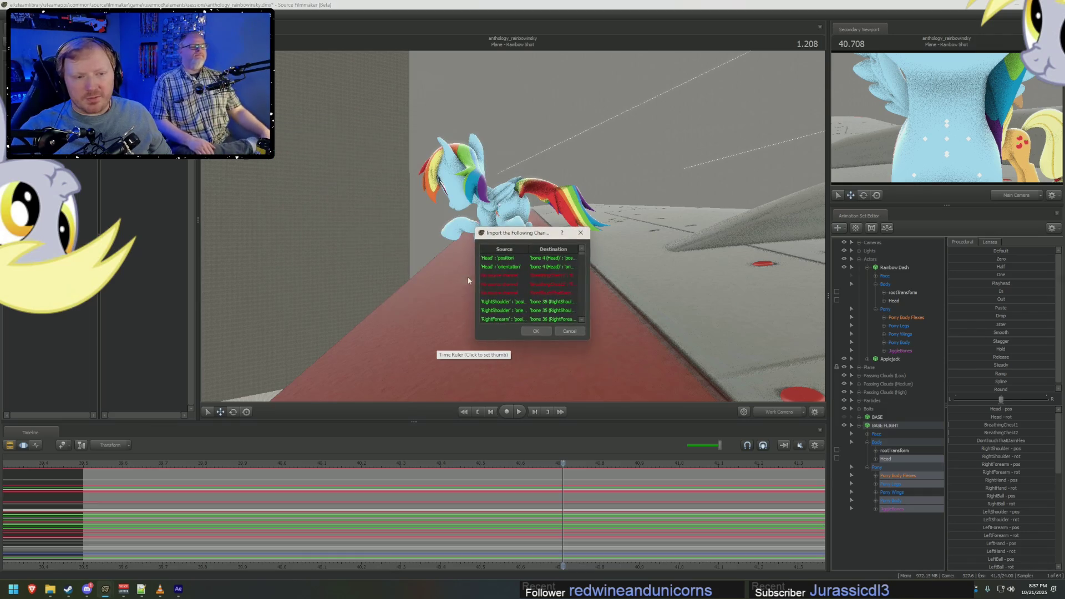
click(534, 331)
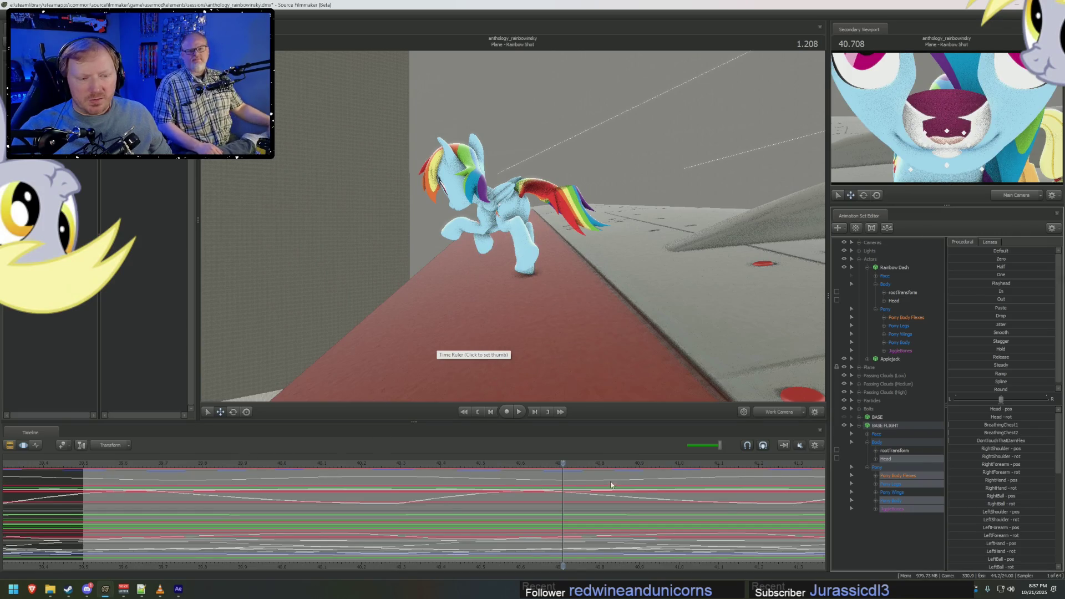
scroll(611, 484, down, 2)
View the imported flight animation playing through a scene camera.
click(778, 412)
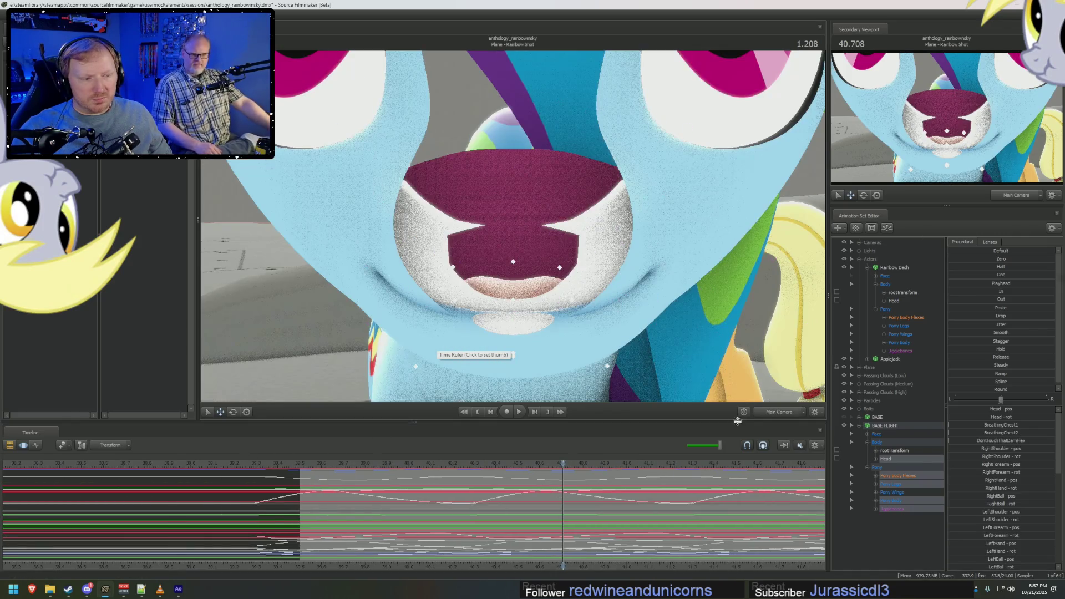
middle_drag(512, 225, 416, 250)
key(space)
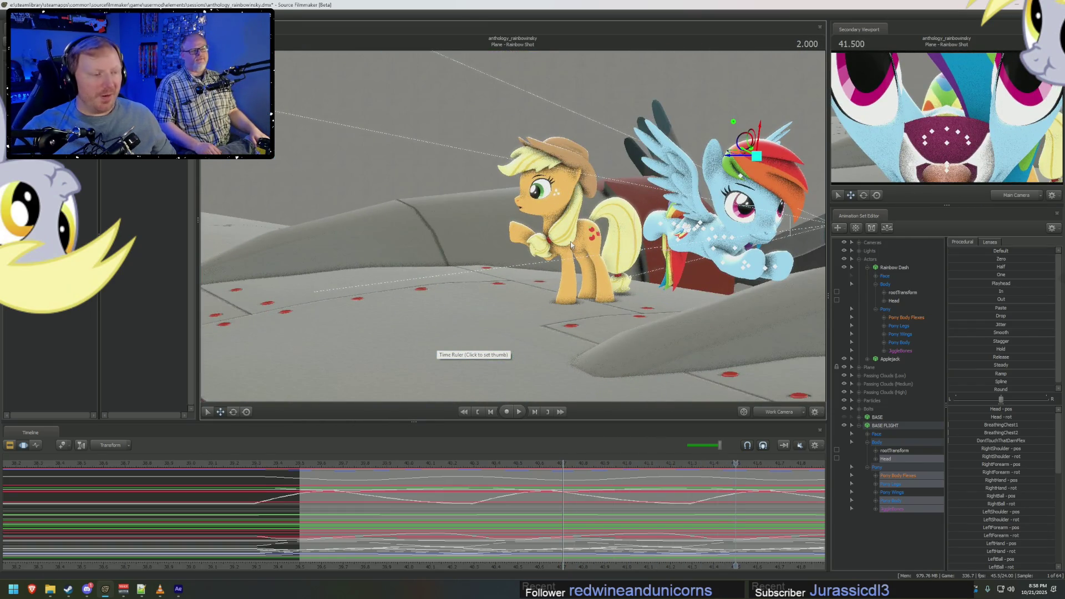
Load the set_skin_bodygroups_animation.py rig script onto Rainbow Dash's animation set.
click(906, 425)
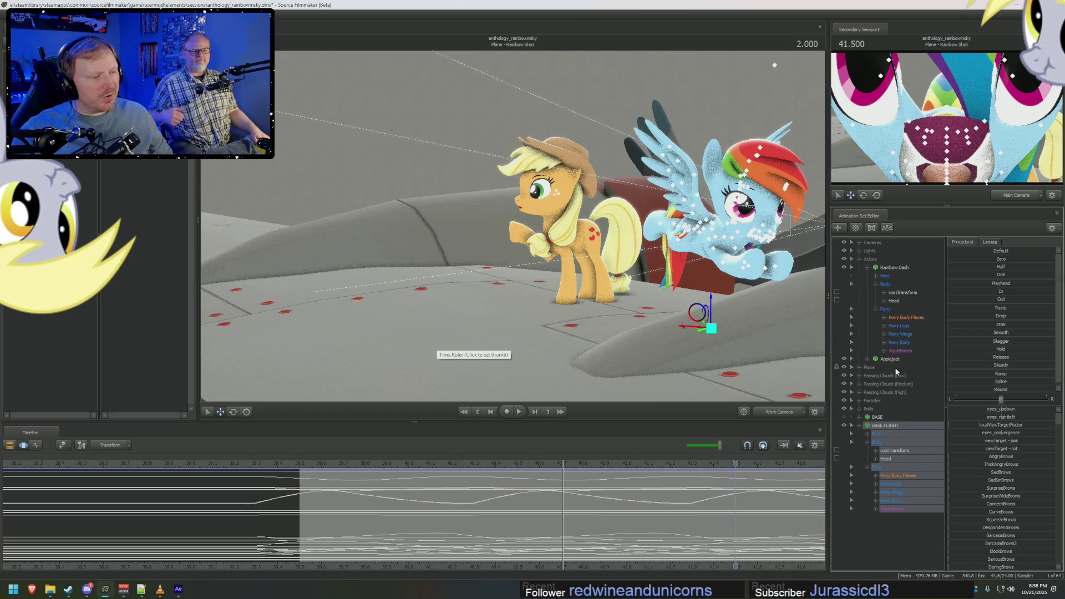
click(901, 270)
right_click(901, 269)
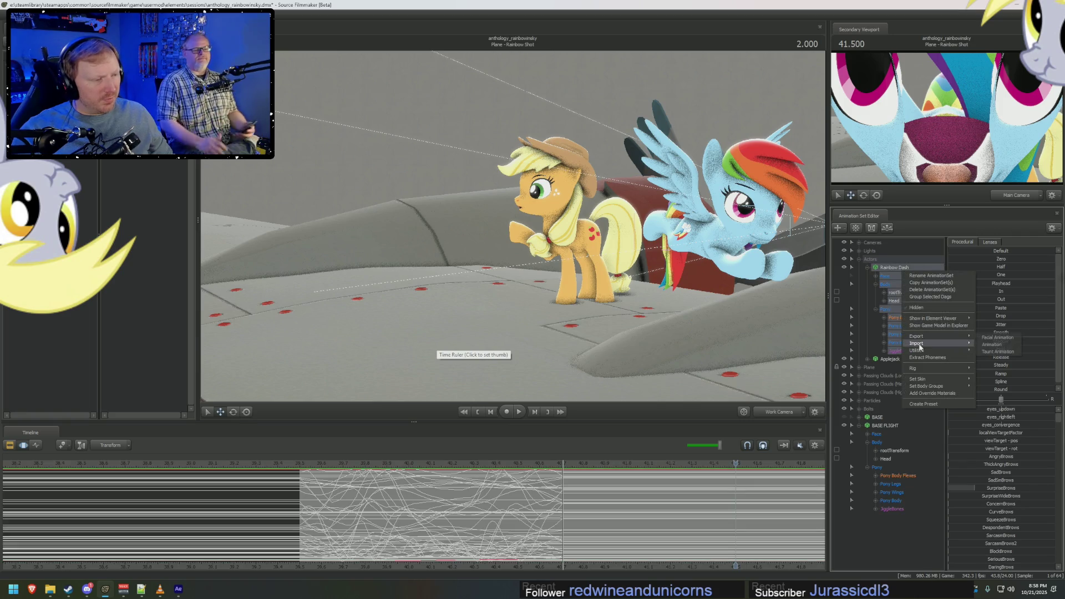
click(996, 376)
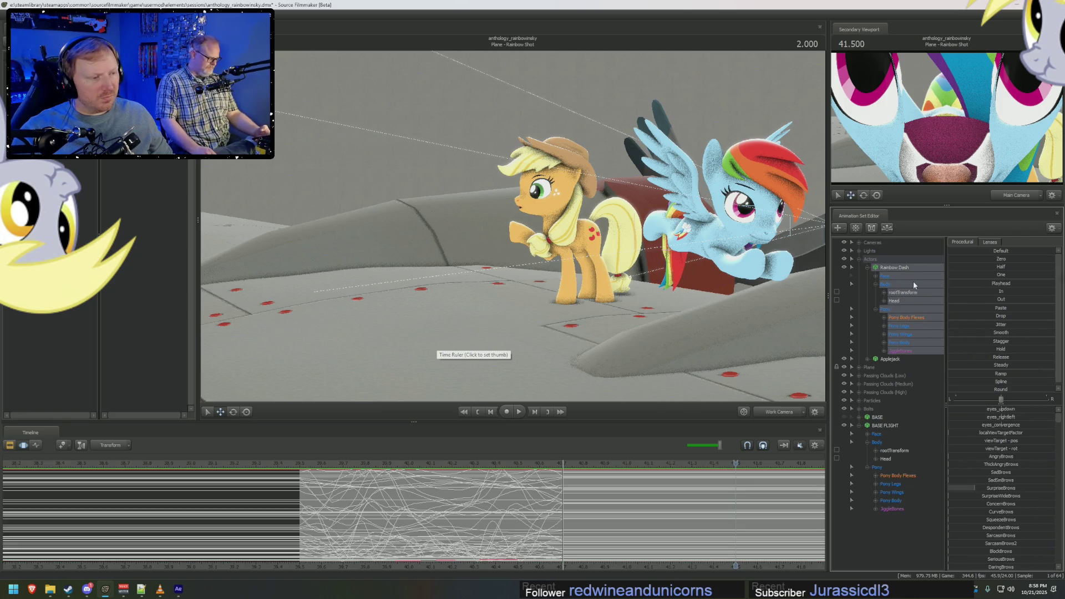
right_click(900, 267)
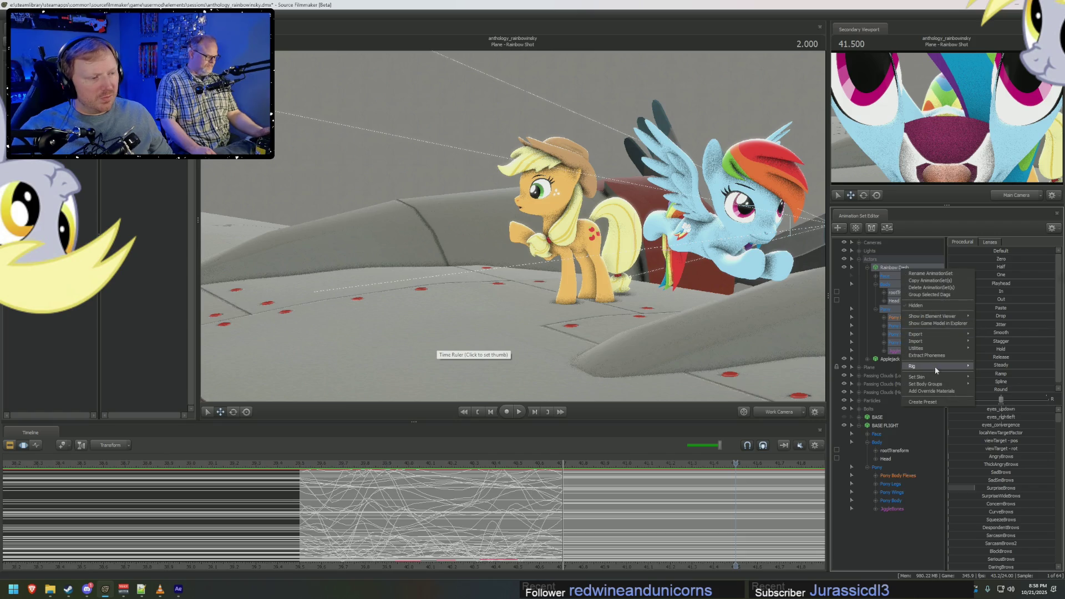
click(994, 367)
double_click(333, 163)
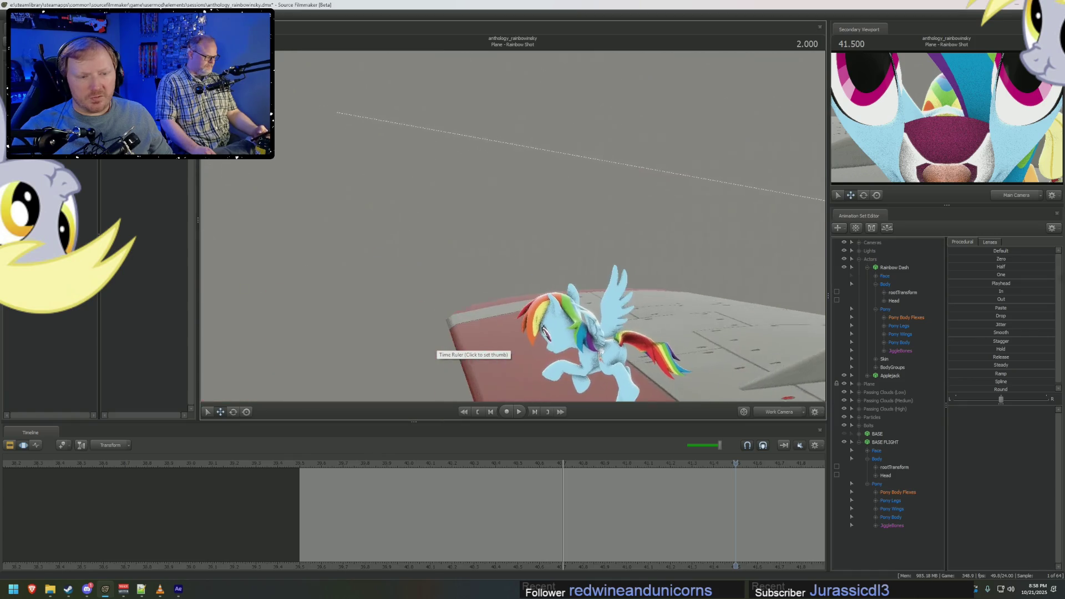
Use the new BodyGroups control to adjust her right_wing so the walking pony's wings fold.
click(900, 492)
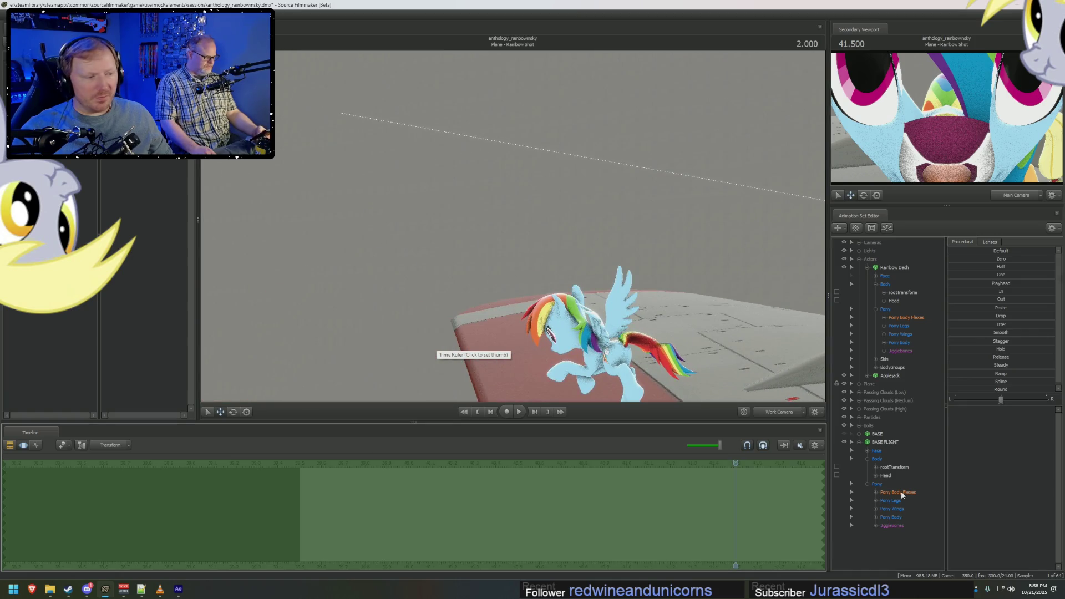
click(885, 358)
click(1005, 461)
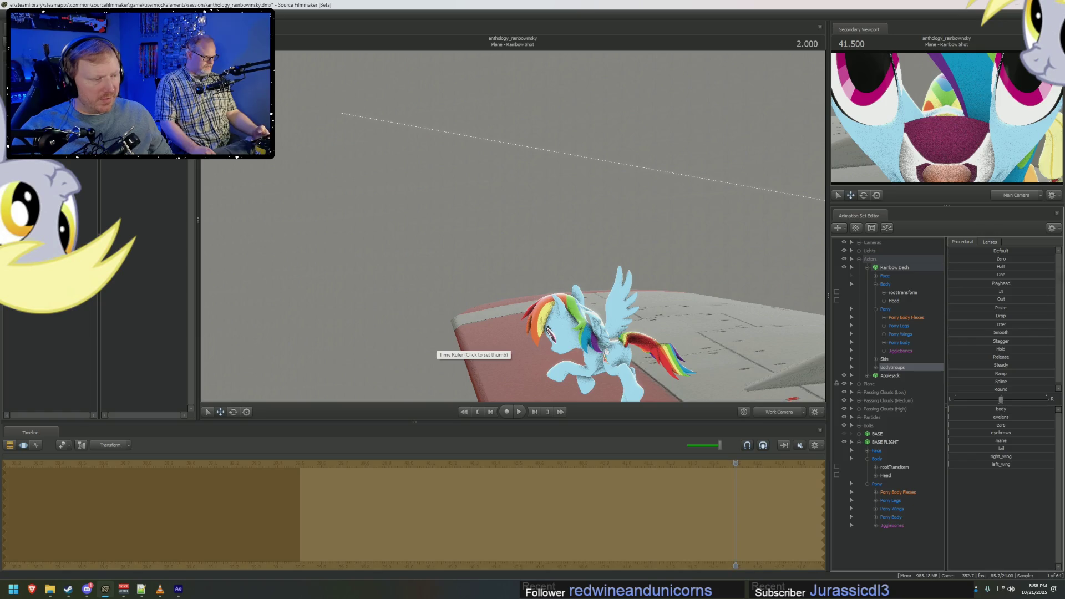
click(1001, 465)
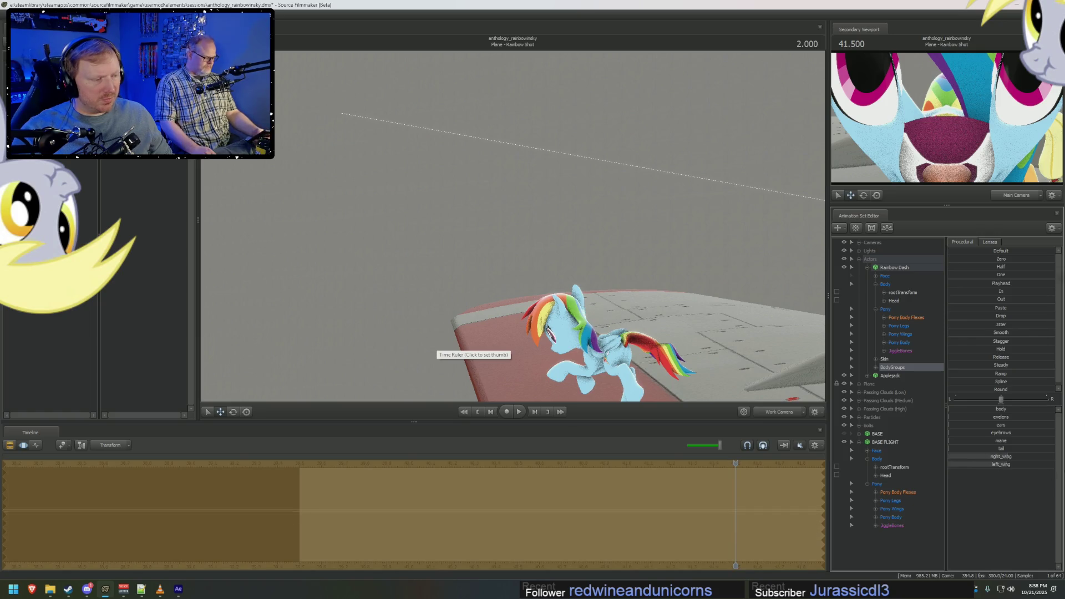
mouse_move(723, 304)
mouse_down()
mouse_move(787, 376)
mouse_move(666, 291)
mouse_up()
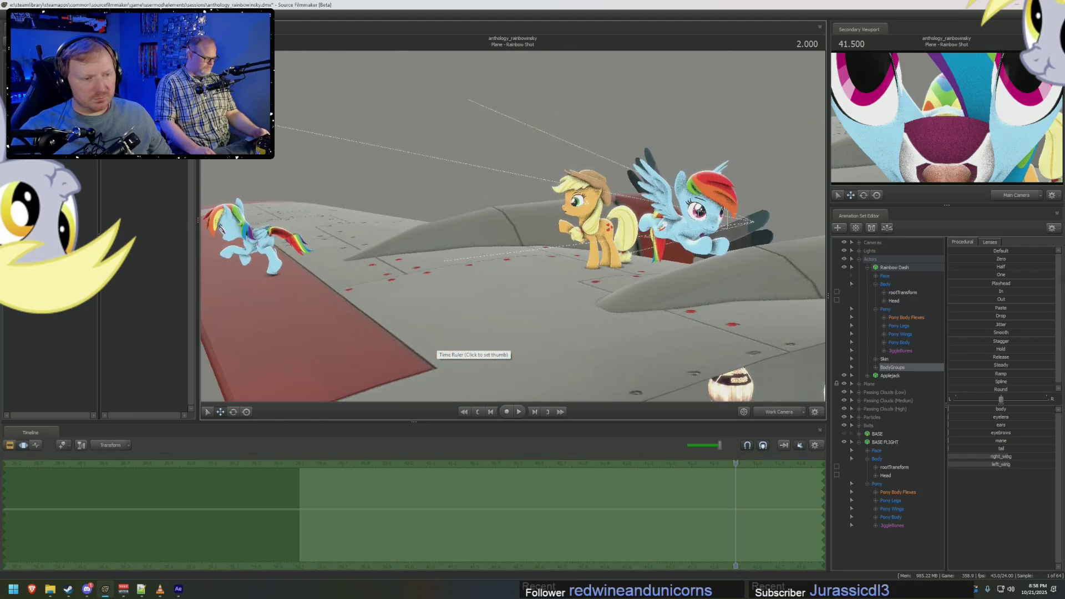
Select BASE FLIGHT's controls and mark a time range around the takeoff near 1.625.
click(895, 275)
click(581, 520)
drag(581, 520, 645, 529)
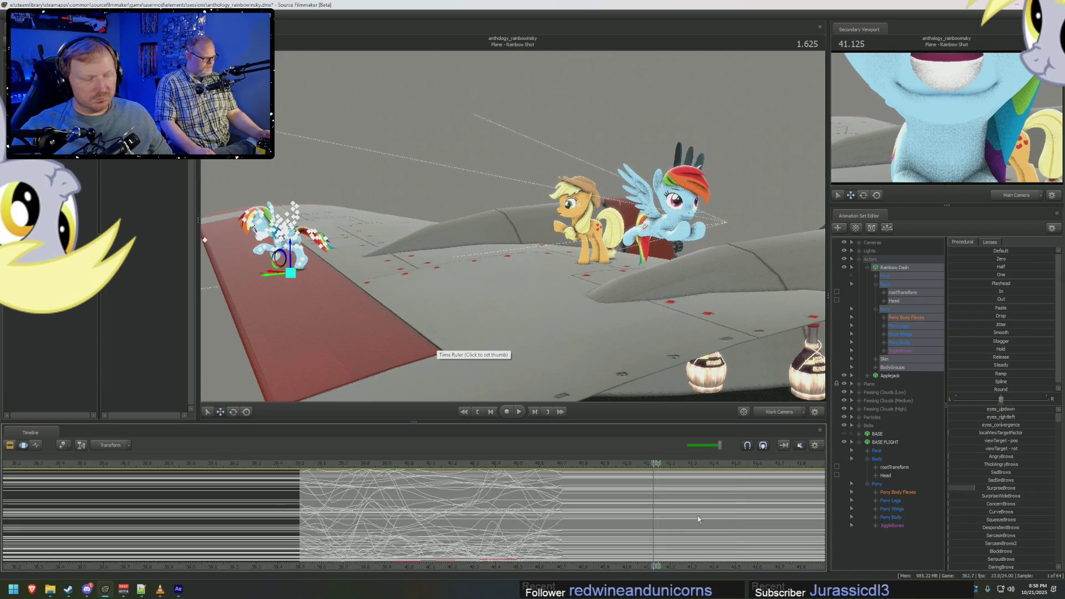
click(889, 442)
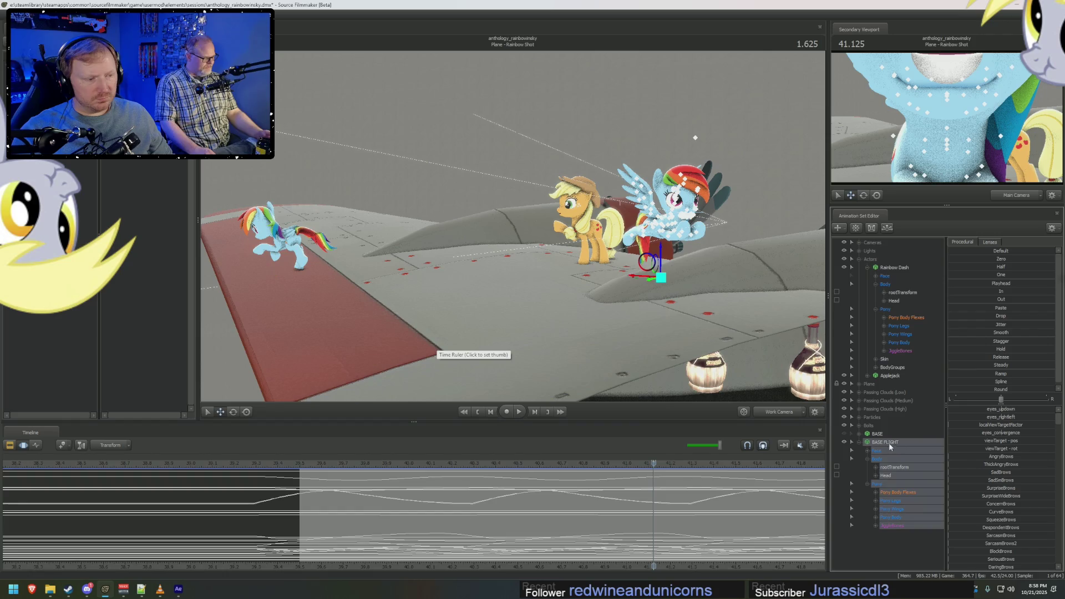
scroll(630, 530, down, 3)
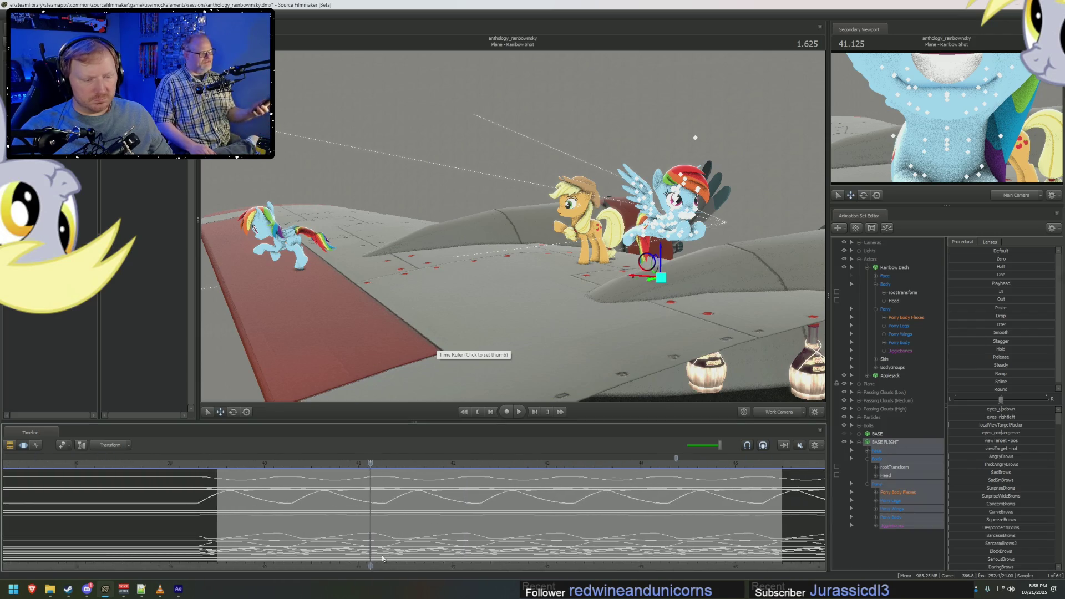
middle_drag(687, 568, 499, 541)
drag(316, 509, 490, 508)
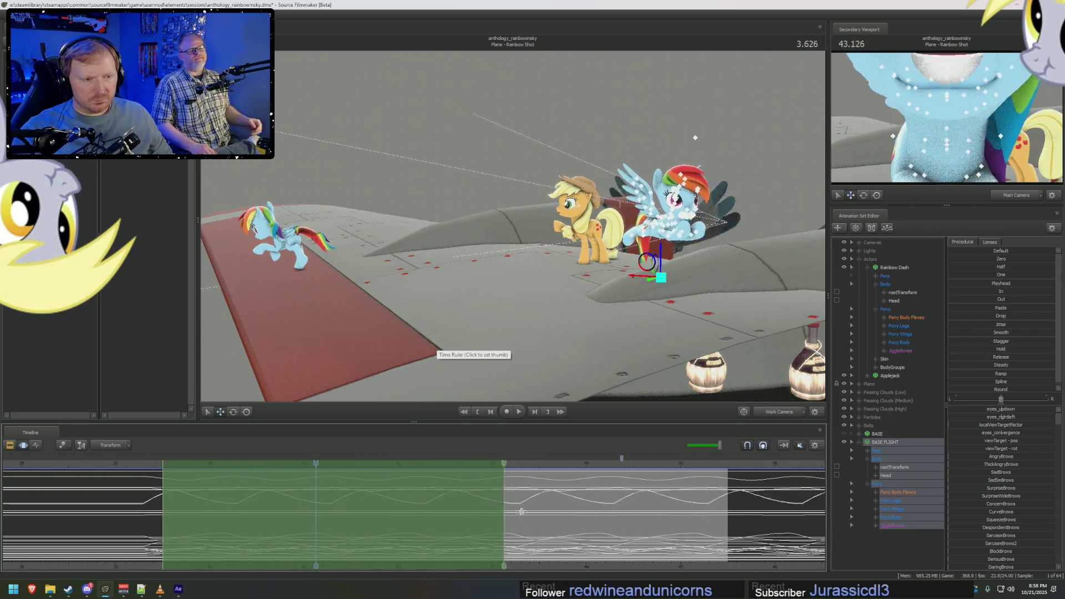
Frame the work camera on Rainbow Dash at the wing edge and scrub back to her crouch at 1.134.
key(F2)
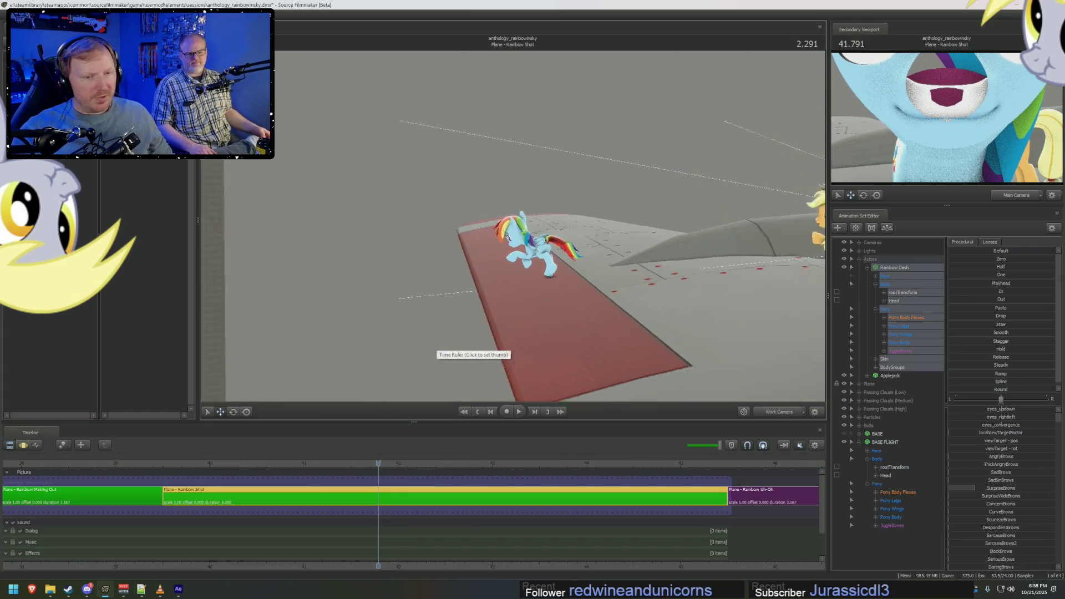
drag(516, 249, 552, 320)
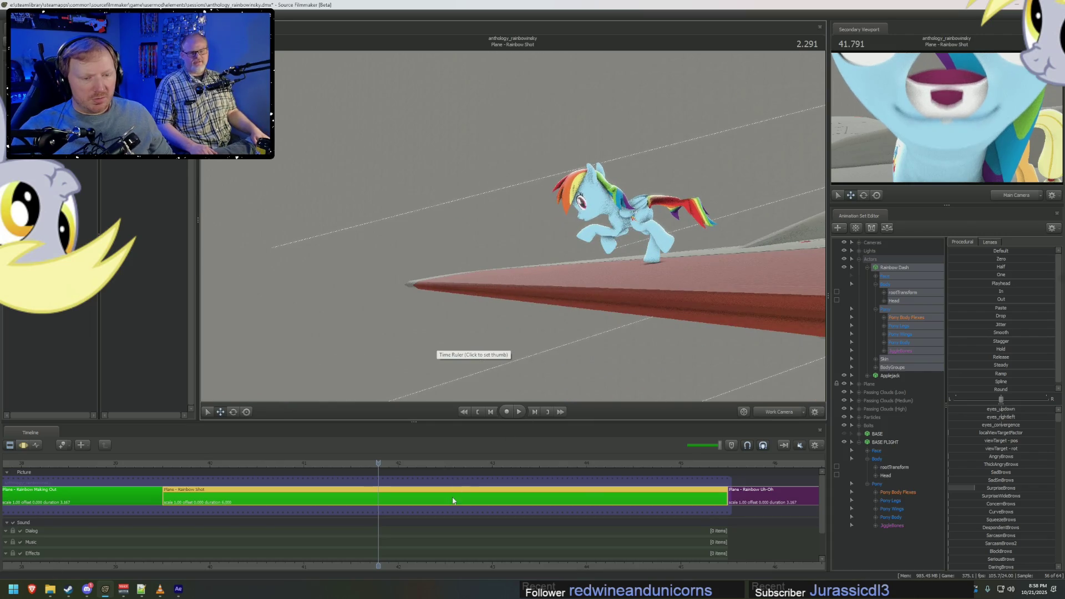
key(F3)
drag(375, 515, 270, 517)
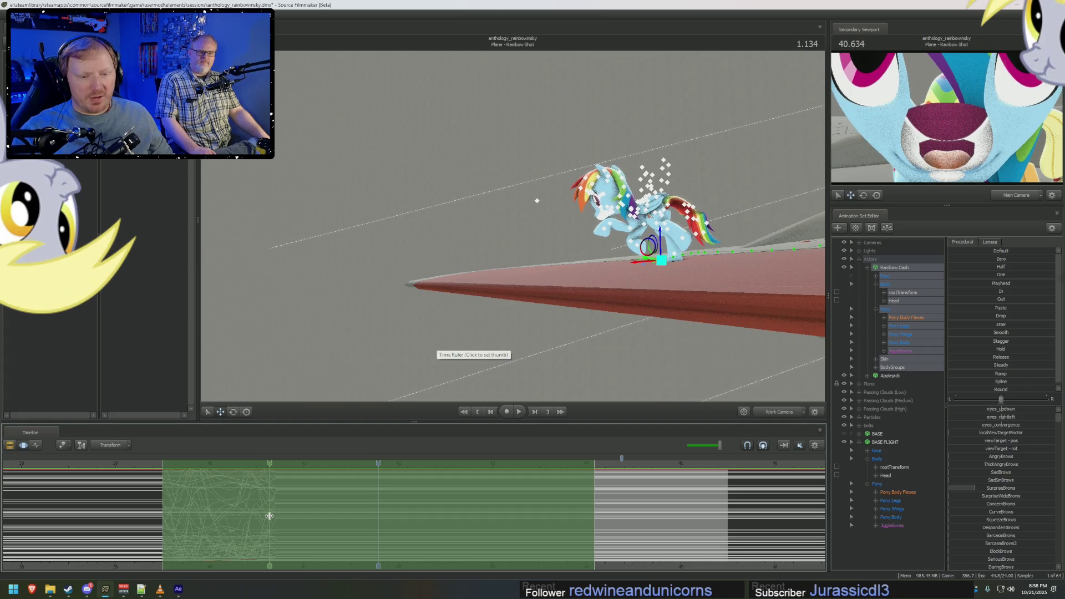
Mark the range from the current frame onward, go to frame 1.375 and expand Pony Body to reach the Pelvis.
key(ctrl+shift+Right)
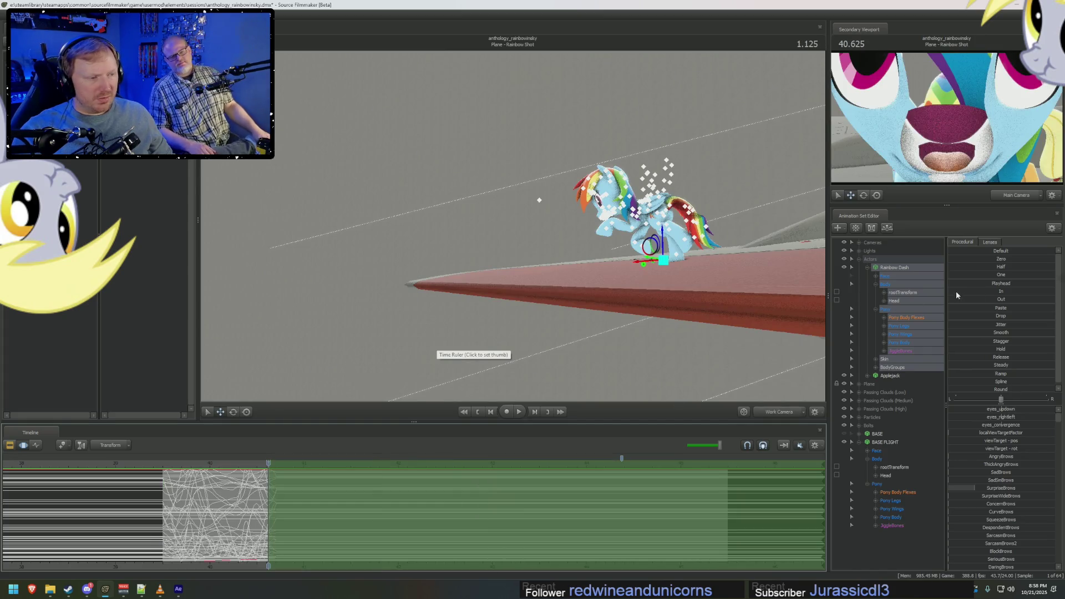
key(F4)
drag(269, 463, 291, 463)
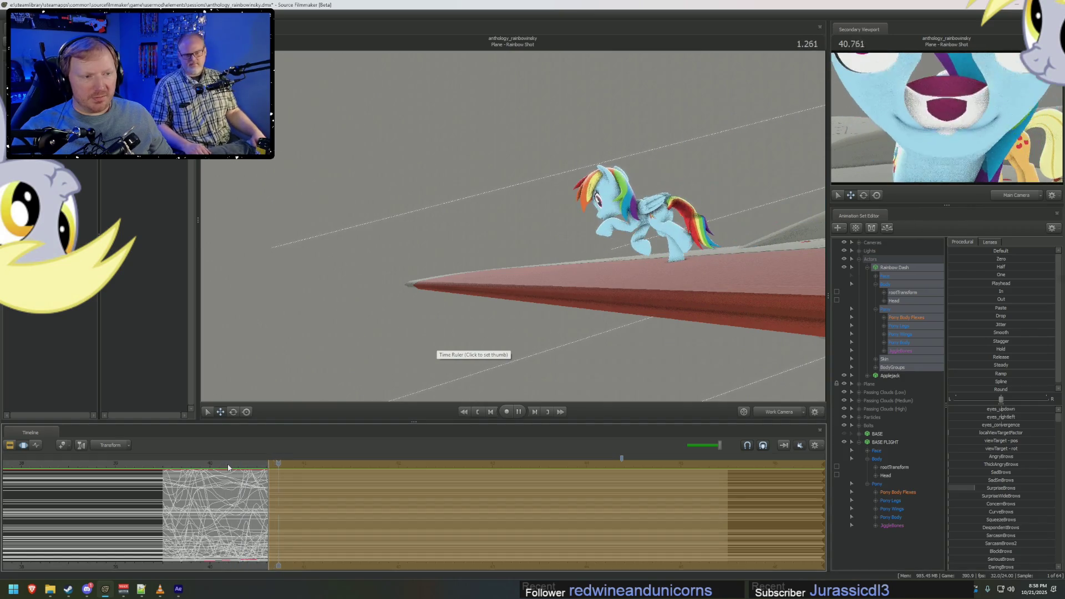
key(F3)
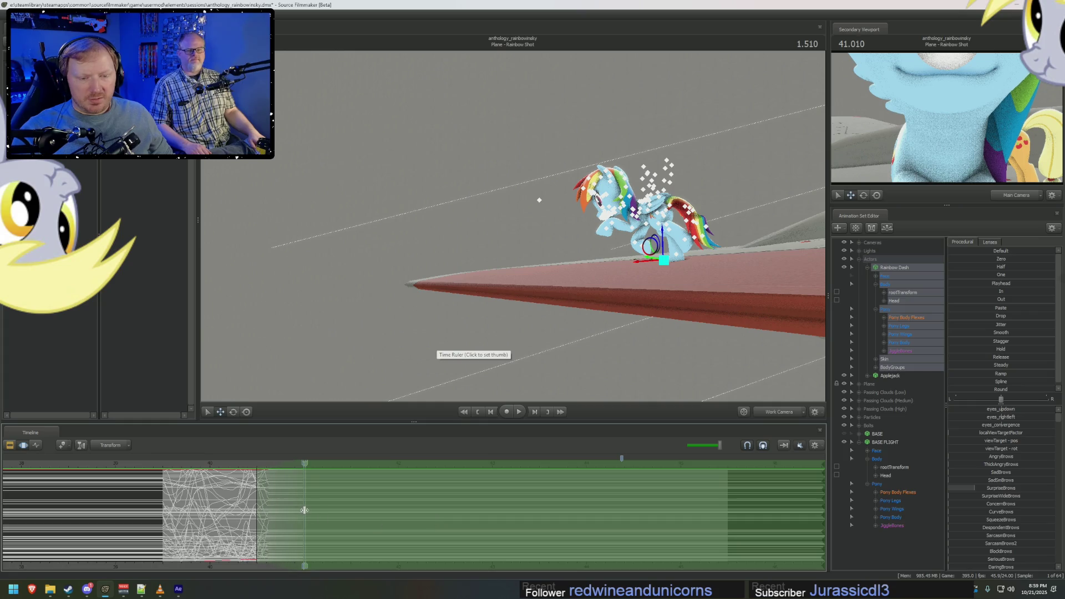
drag(304, 463, 291, 463)
key(F4)
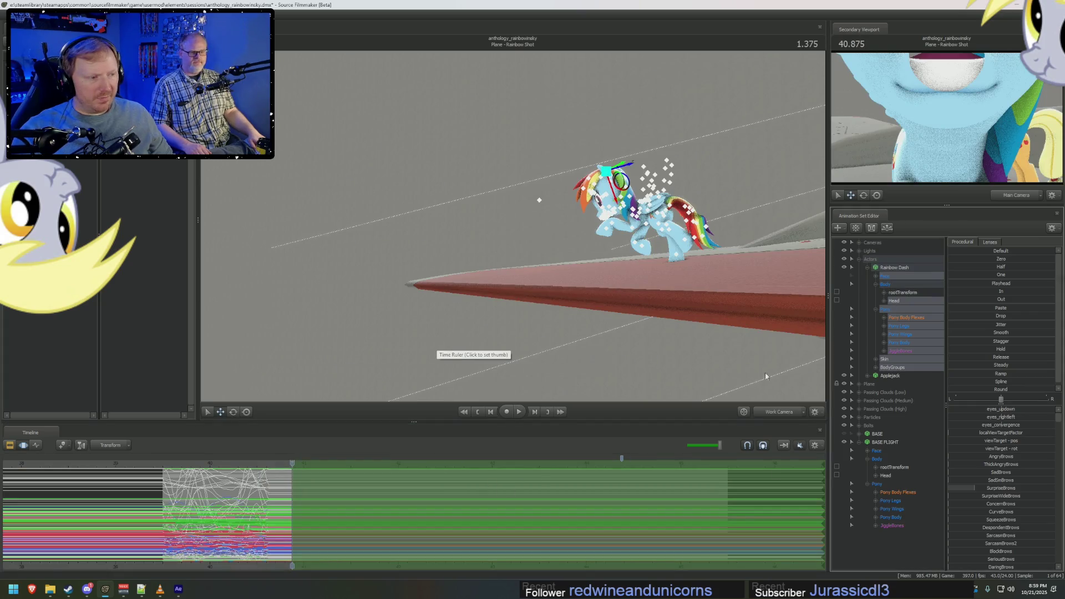
drag(602, 308, 540, 250)
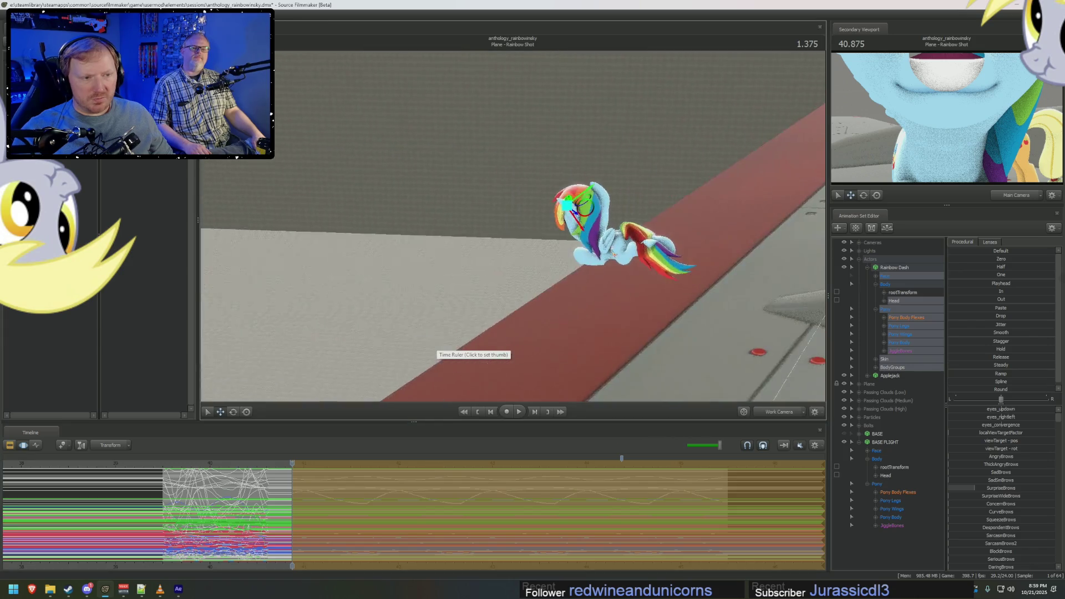
key(ctrl+a)
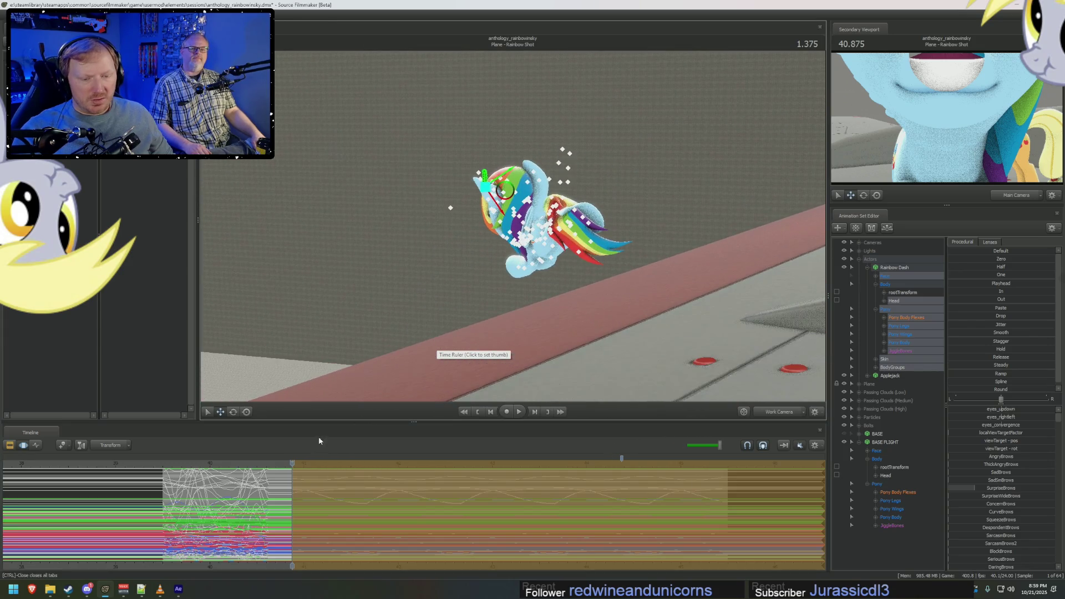
click(888, 347)
mouse_move(598, 275)
mouse_down()
mouse_move(559, 236)
mouse_move(573, 215)
mouse_move(466, 249)
mouse_up()
drag(292, 489, 294, 489)
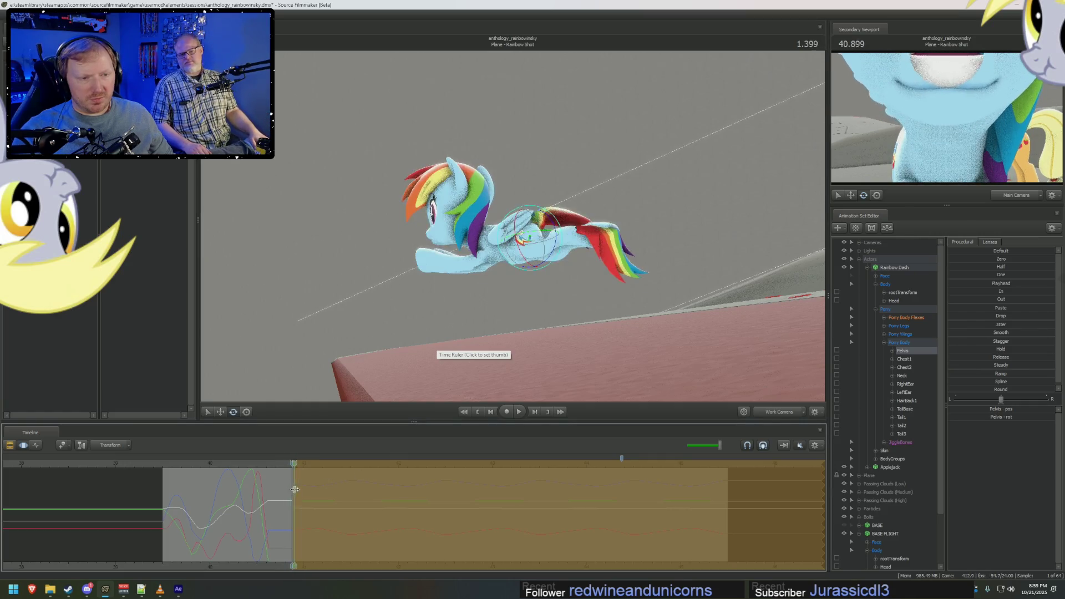
drag(499, 250, 549, 224)
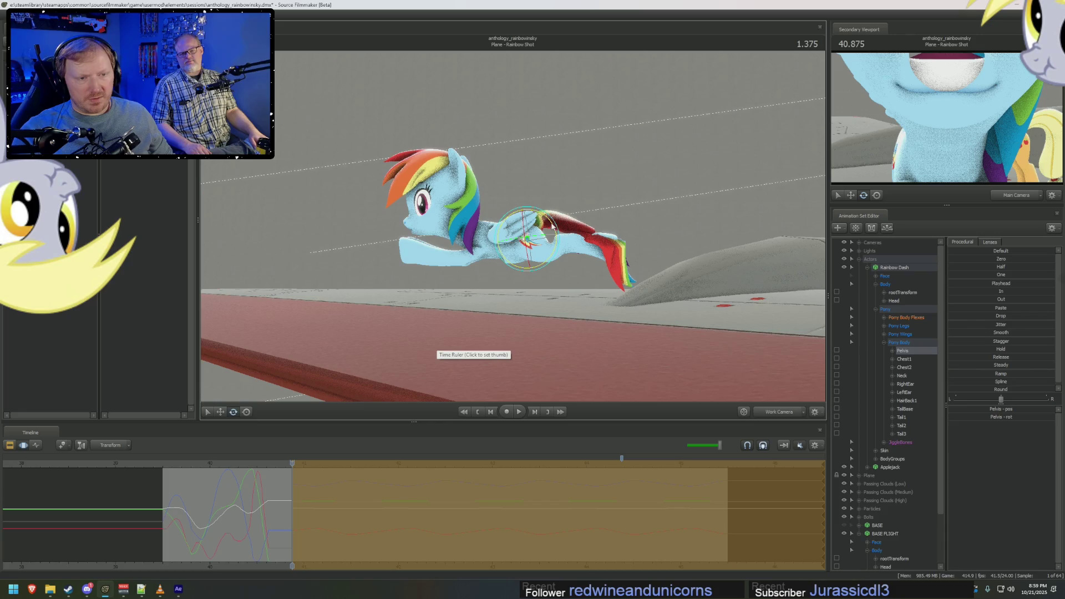
Shift the pelvis left and pitch her body upward at 1.375, undoing one attempt and rotating further up.
drag(524, 238, 483, 241)
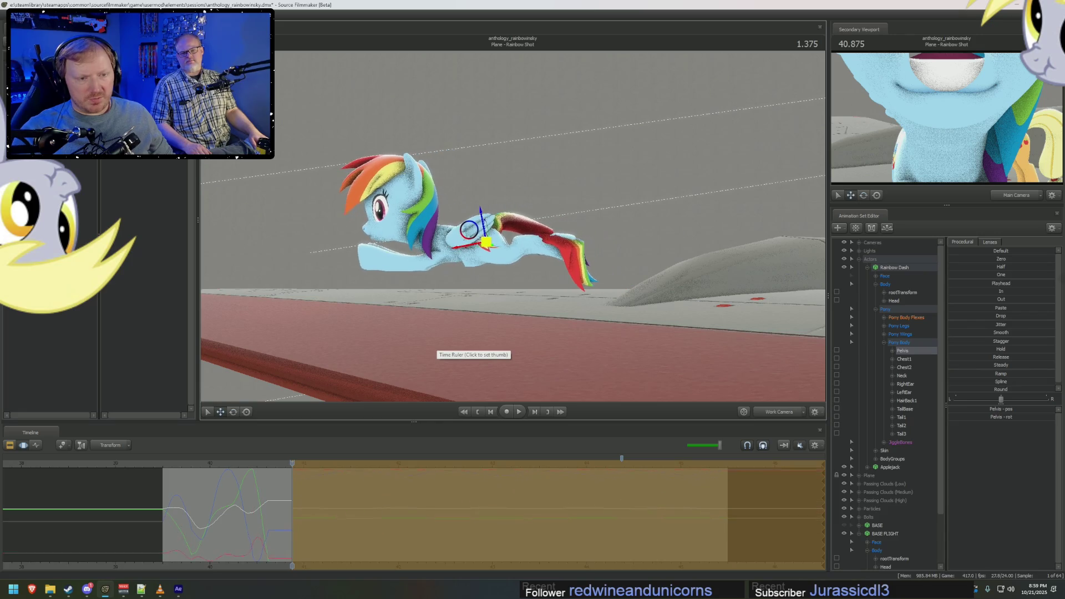
drag(346, 465, 293, 464)
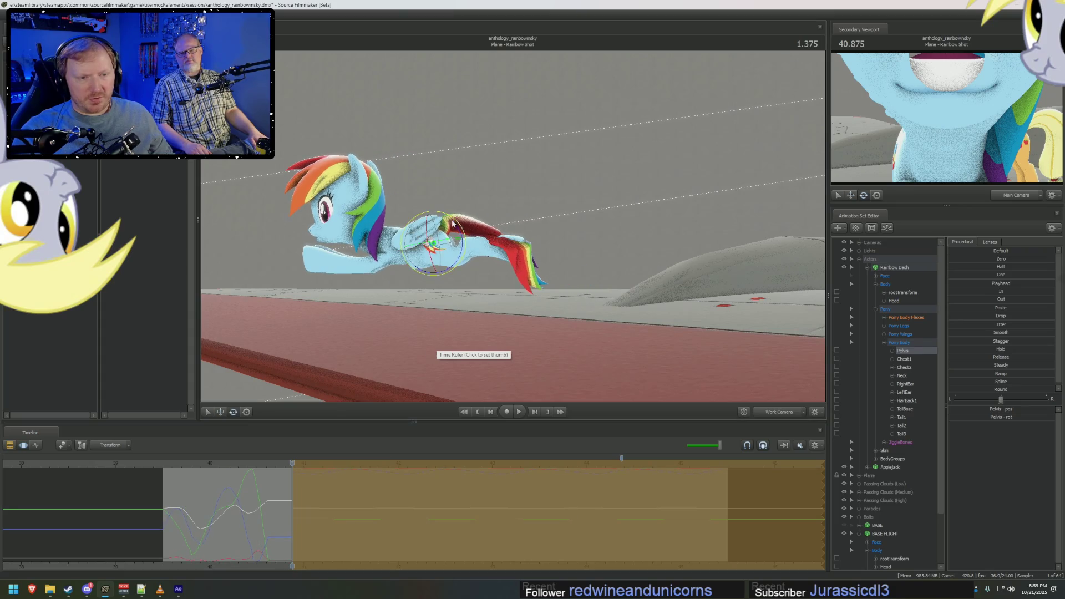
drag(469, 235, 433, 250)
drag(275, 514, 304, 510)
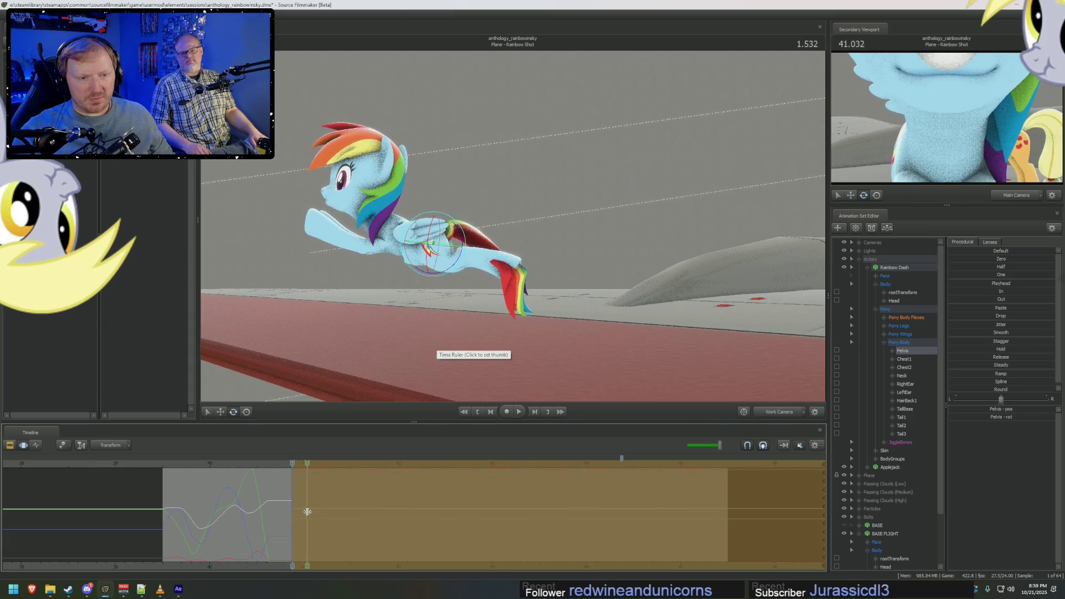
key(ctrl+z)
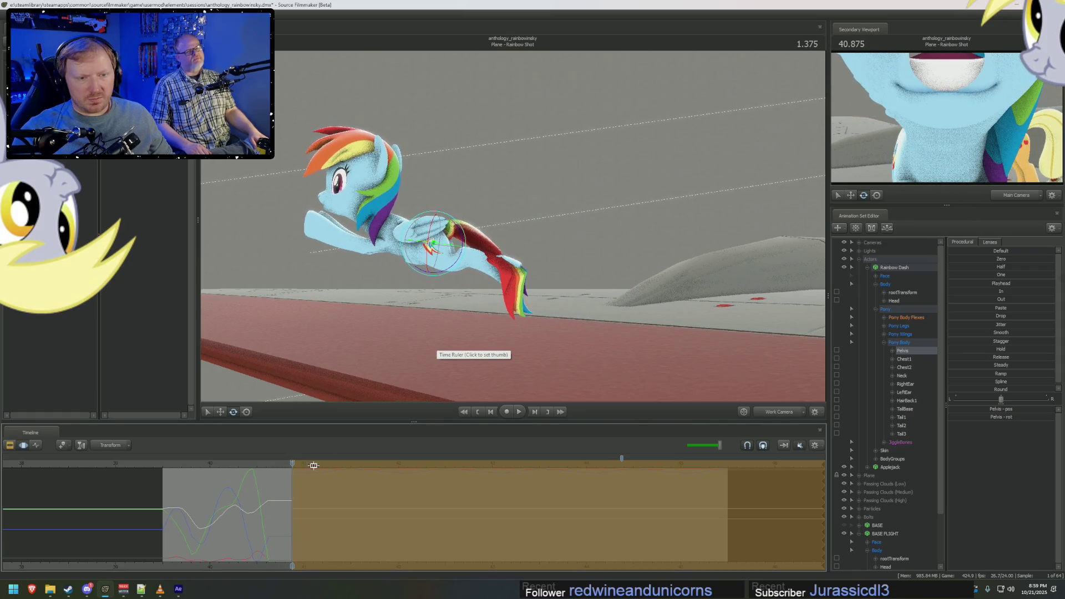
drag(456, 235, 414, 236)
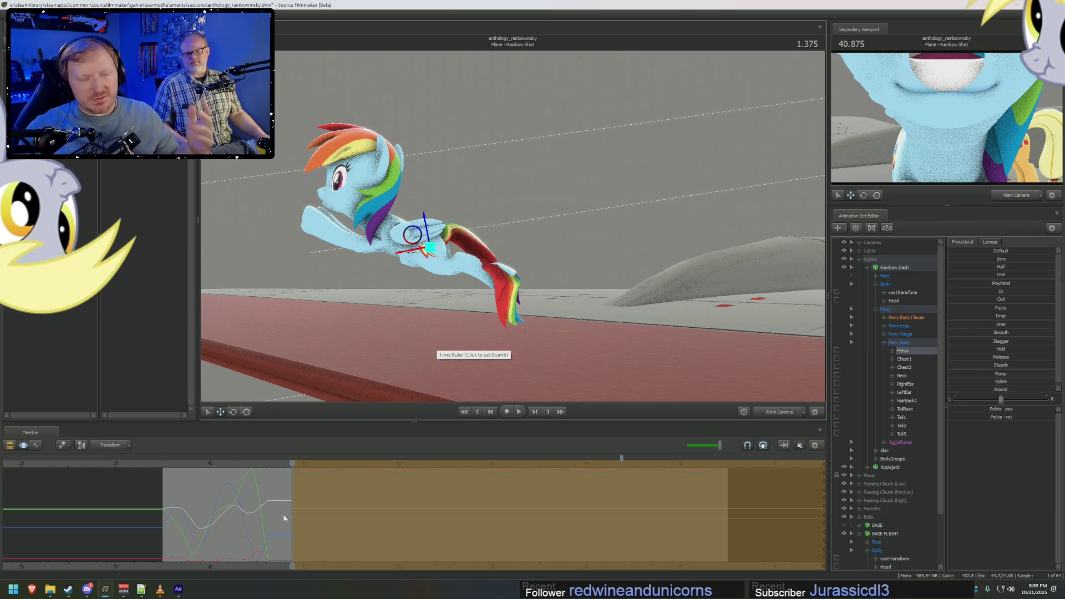
Orbit above her and play through to 1.903 to check the leap off the wing.
drag(499, 250, 582, 249)
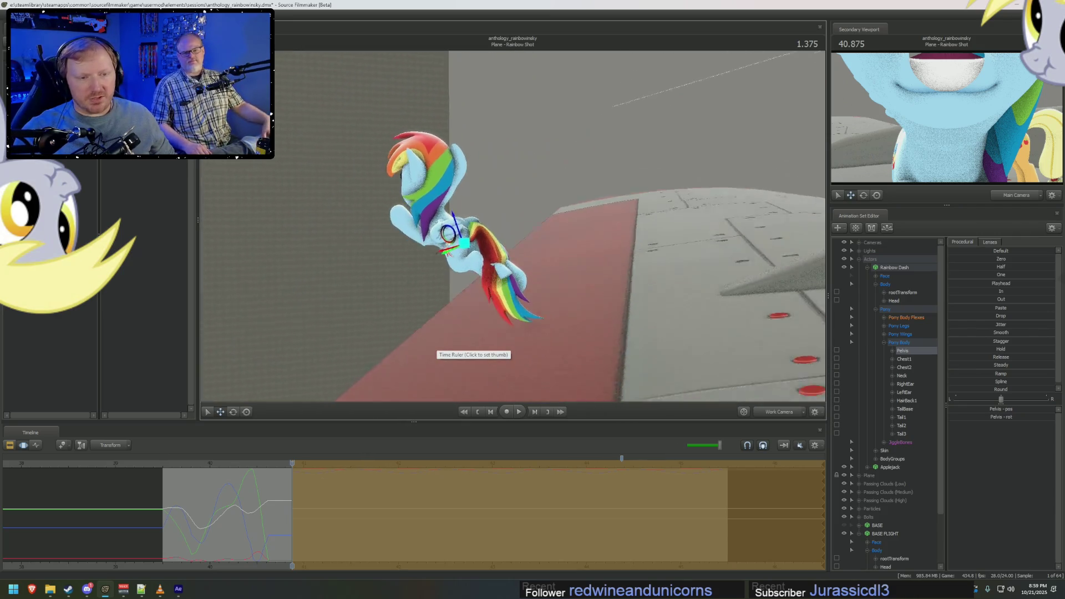
drag(499, 282, 448, 314)
mouse_move(277, 502)
mouse_down()
mouse_move(342, 501)
mouse_move(302, 505)
mouse_up()
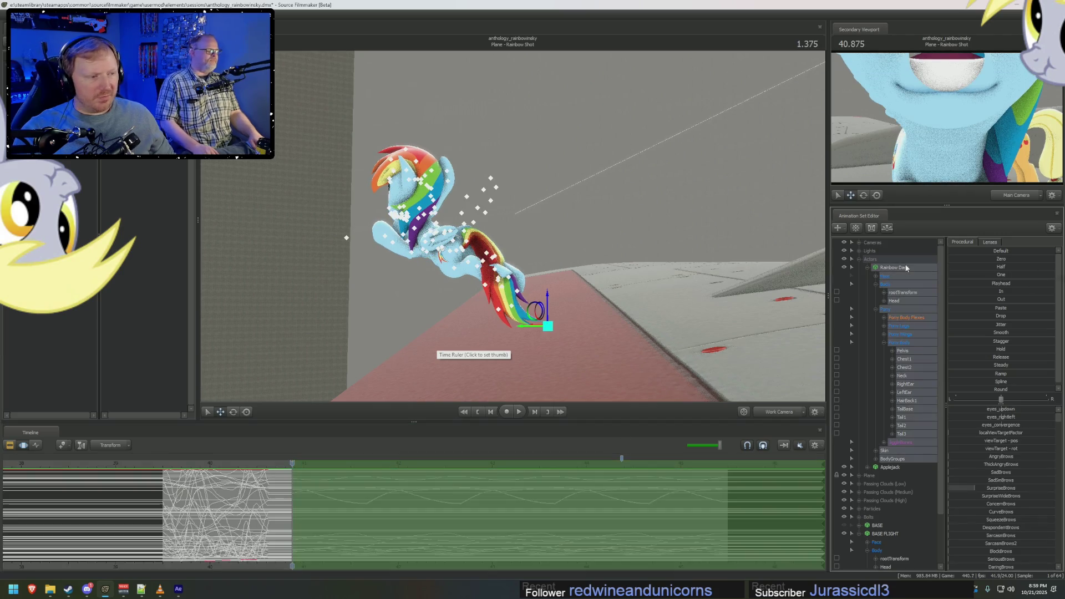
Mark a short range near frame 1.14 and push Rainbow Dash's leap pose further forward with the preset.
drag(293, 513, 255, 513)
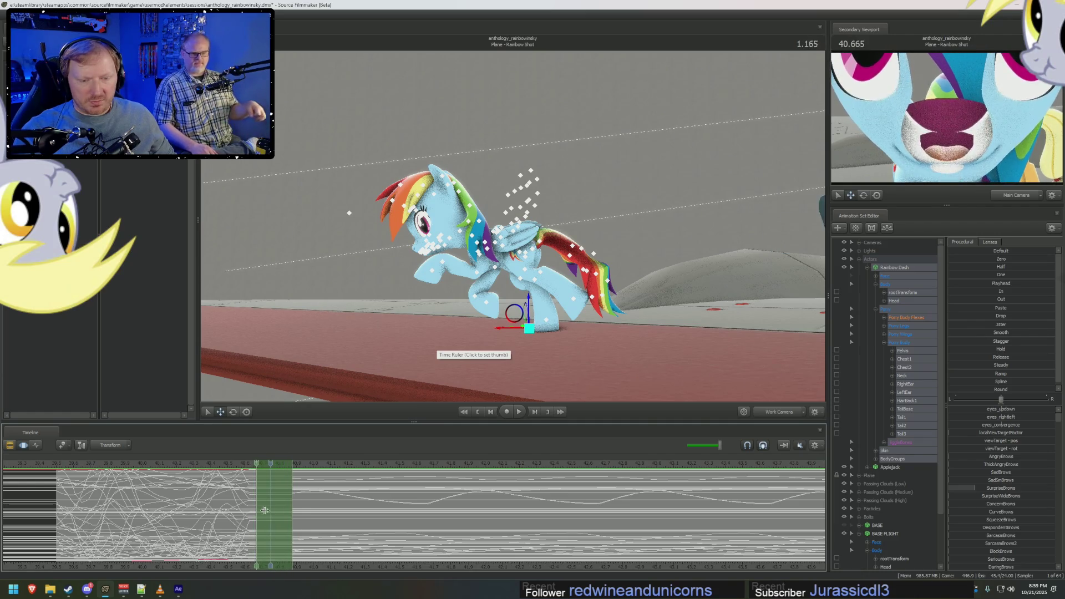
click(250, 509)
drag(248, 509, 263, 509)
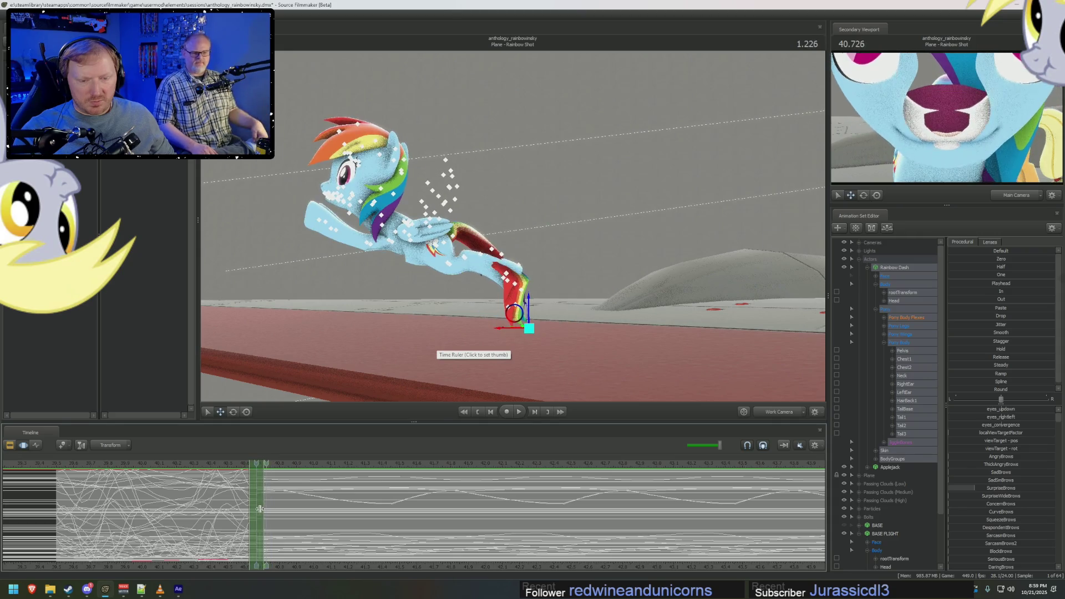
click(951, 388)
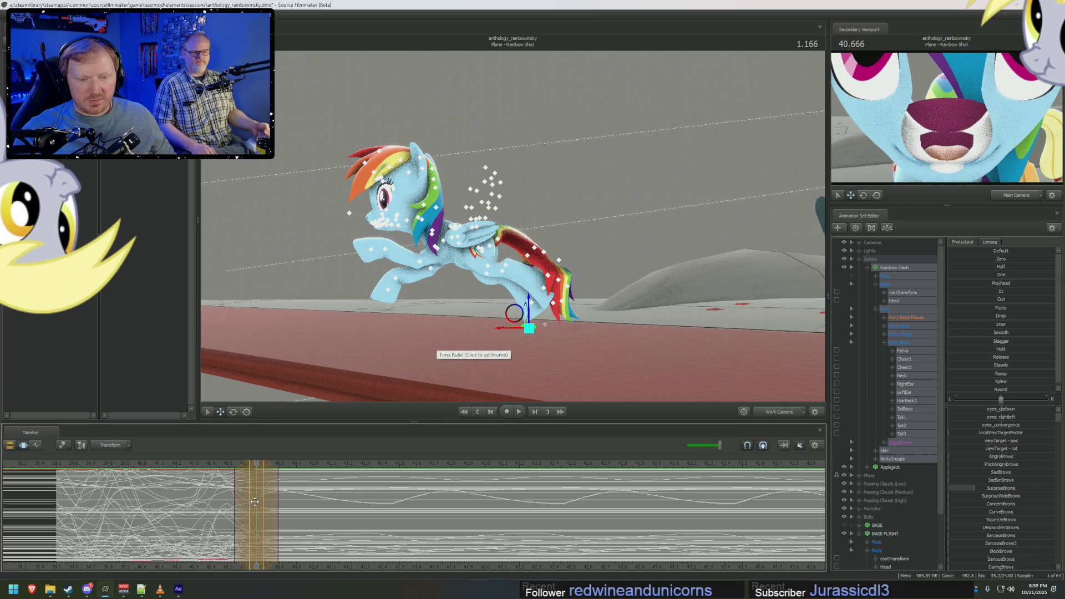
click(950, 388)
Scrub through the leap frames to check the pose, then pick her rootTransform and Pelvis controls.
drag(260, 497, 190, 470)
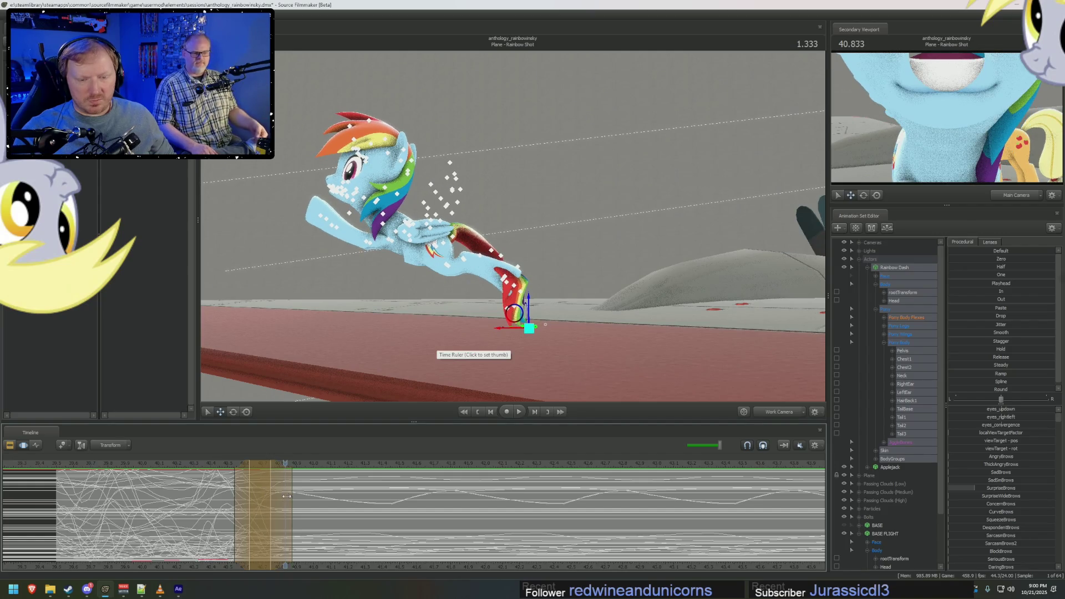
drag(234, 493, 264, 493)
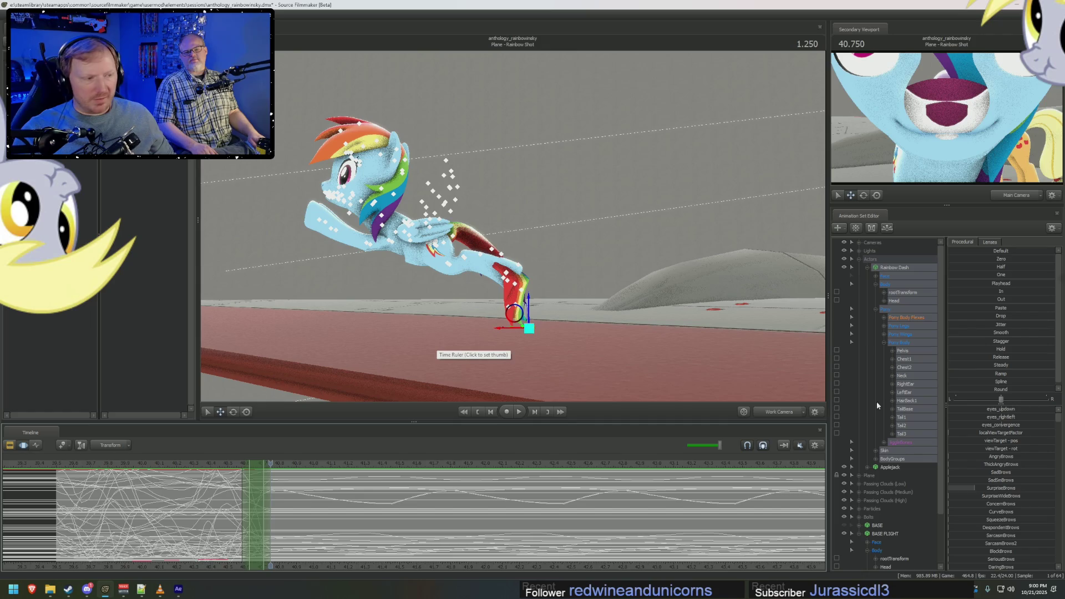
click(907, 293)
mouse_move(253, 504)
mouse_down()
mouse_move(271, 504)
mouse_move(270, 538)
mouse_up()
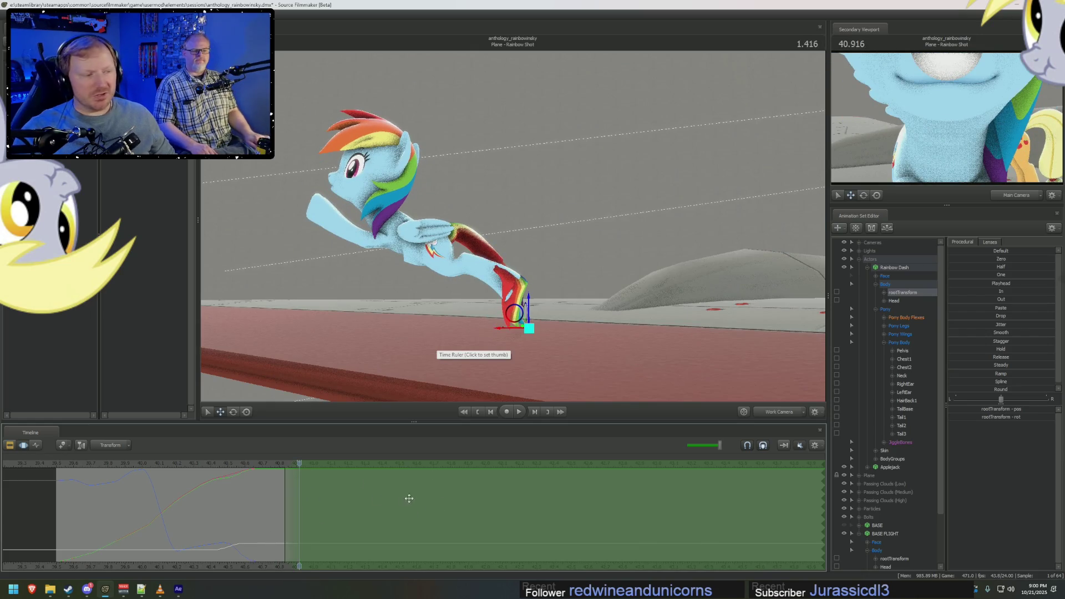
click(903, 349)
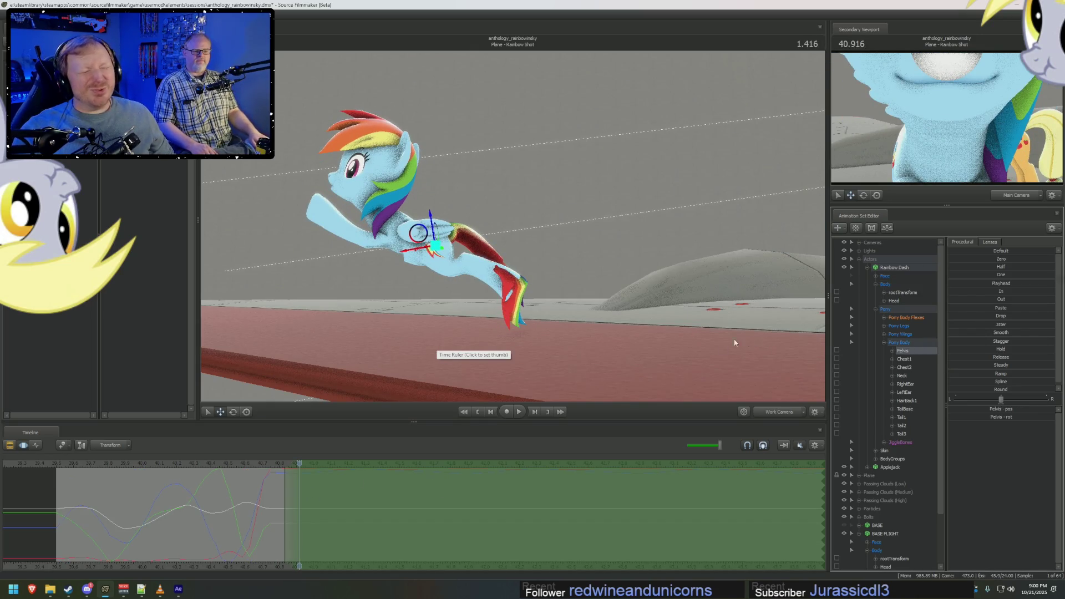
Rewind the takeoff and orbit to view the wing edge-on and Rainbow Dash from behind.
mouse_move(327, 512)
mouse_down()
mouse_move(228, 526)
mouse_move(255, 534)
mouse_up()
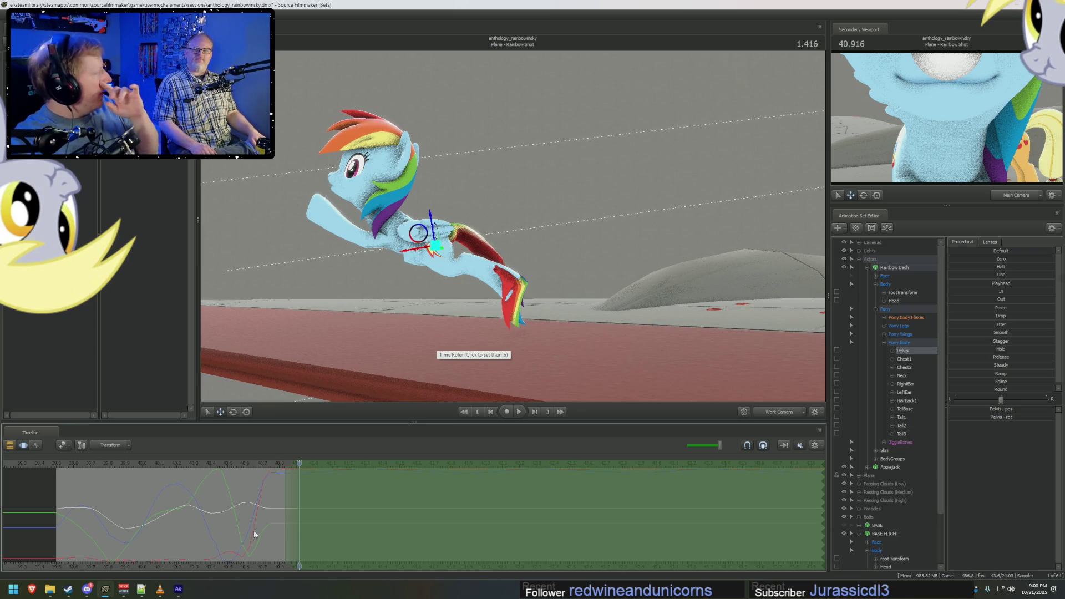
mouse_move(467, 250)
mouse_down()
mouse_move(513, 230)
mouse_move(484, 261)
mouse_up()
drag(321, 477, 324, 506)
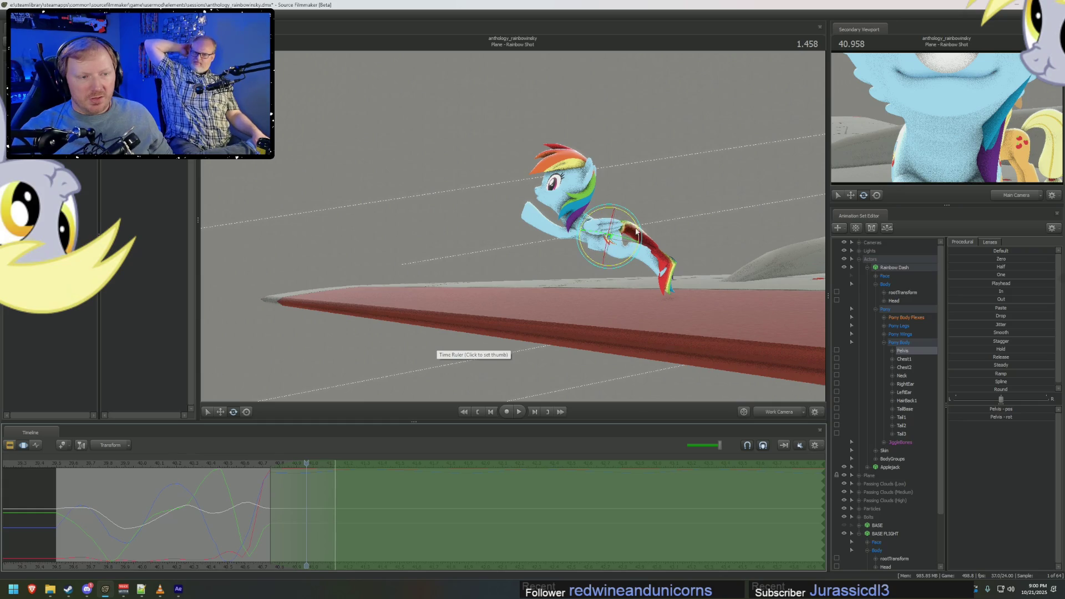
mouse_move(514, 230)
mouse_down()
mouse_move(583, 249)
mouse_move(516, 274)
mouse_move(583, 224)
mouse_move(515, 250)
mouse_up()
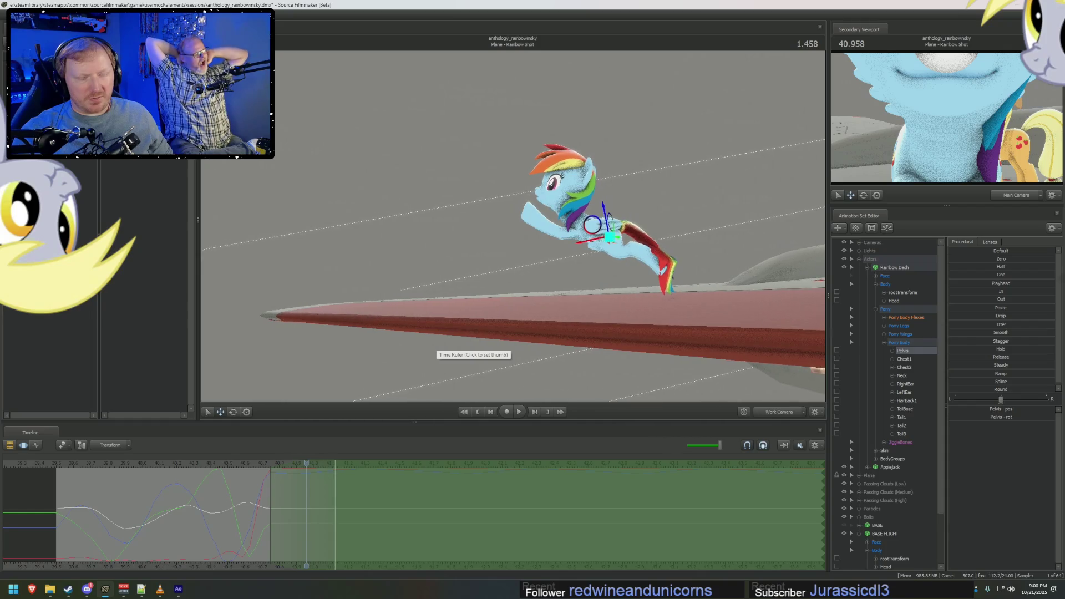
Grab a rig control in the viewport and drag her pelvis up clear of the wing tip.
click(612, 239)
mouse_move(611, 239)
mouse_down()
mouse_move(518, 227)
mouse_move(582, 183)
mouse_move(541, 191)
mouse_up()
click(601, 179)
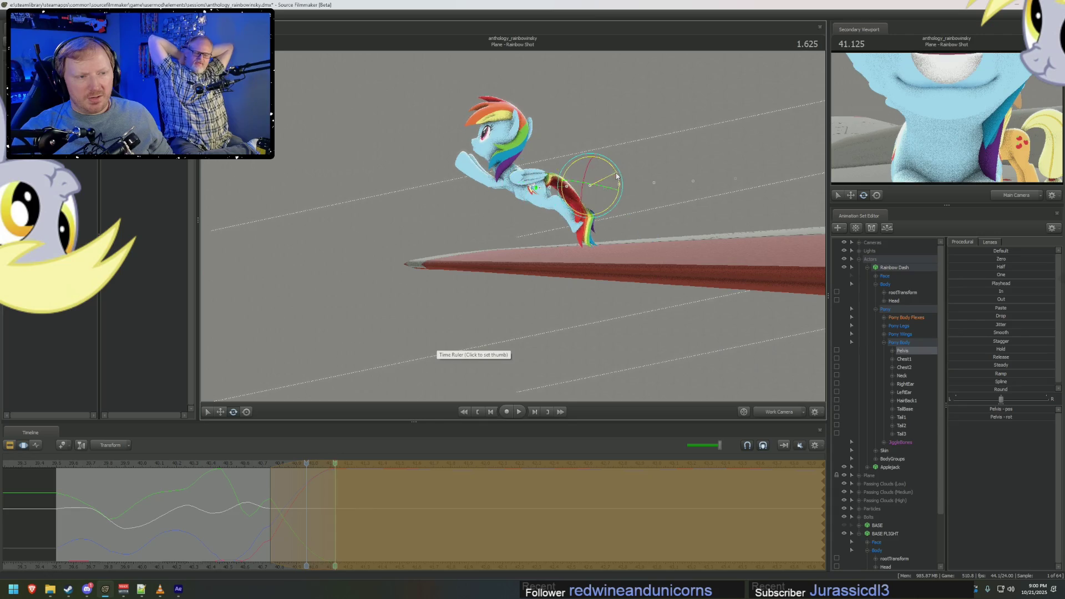
Rotate her body down around the pelvis, undo and reapply the slide along the wing, and check it.
drag(605, 169, 599, 167)
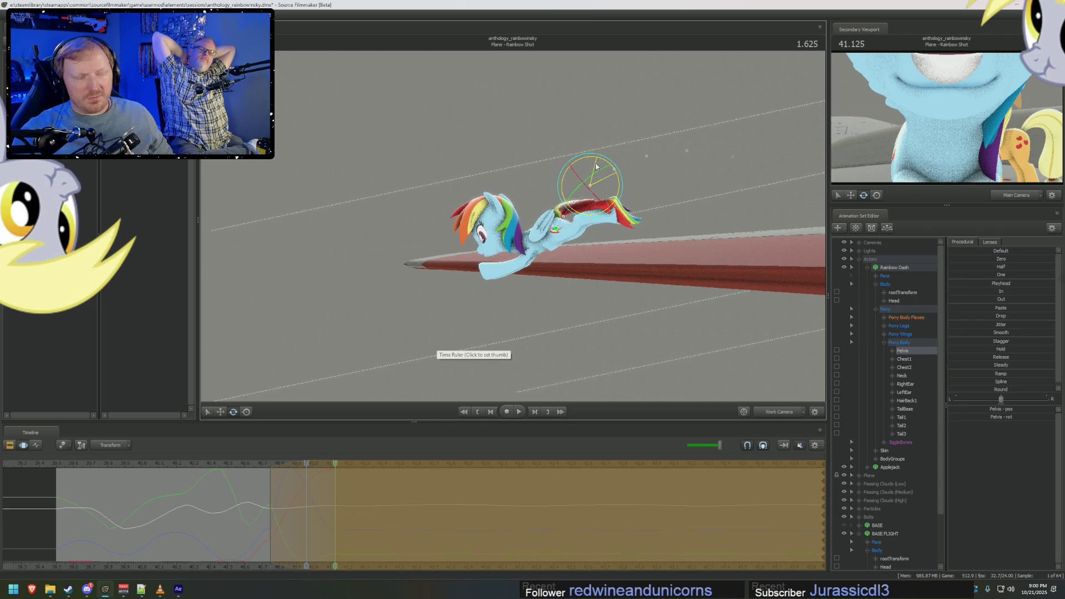
key(Left)
drag(297, 500, 358, 499)
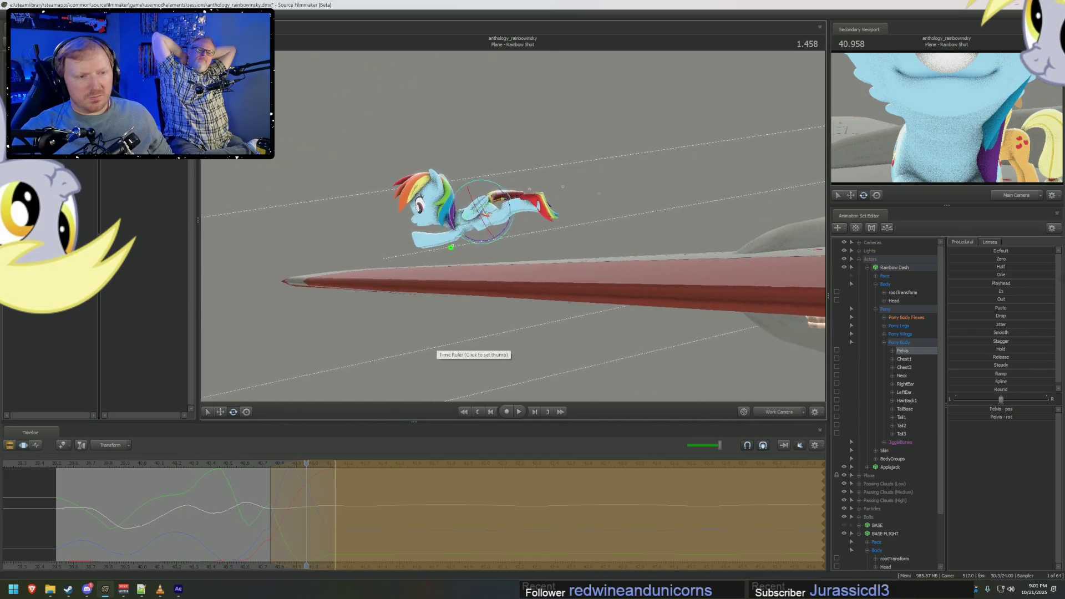
mouse_move(307, 507)
mouse_down()
mouse_move(286, 506)
mouse_move(336, 483)
mouse_up()
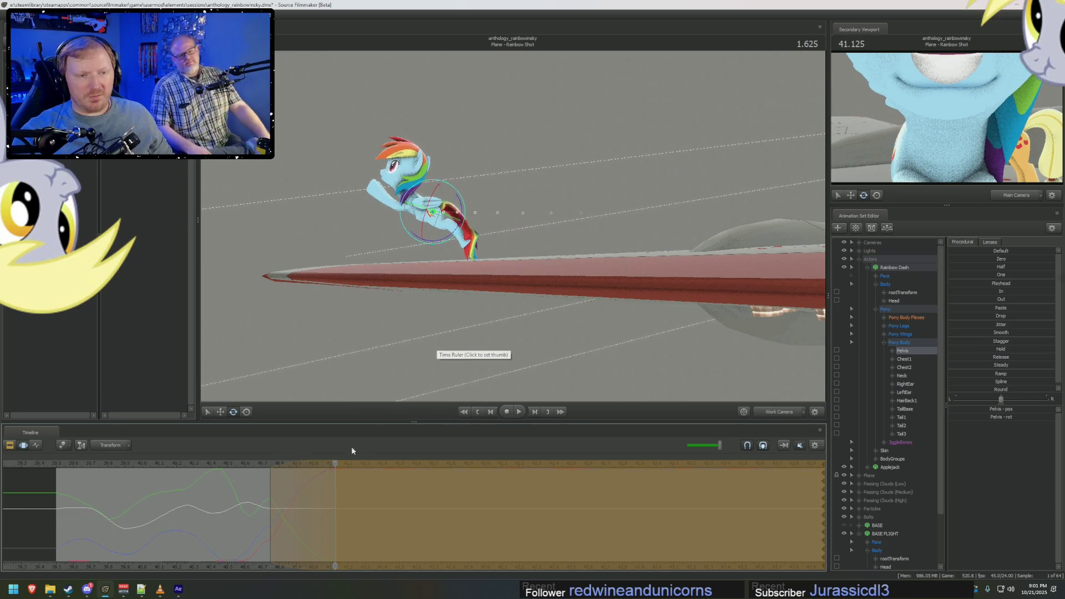
key(ctrl+z)
key(ctrl+shift+z)
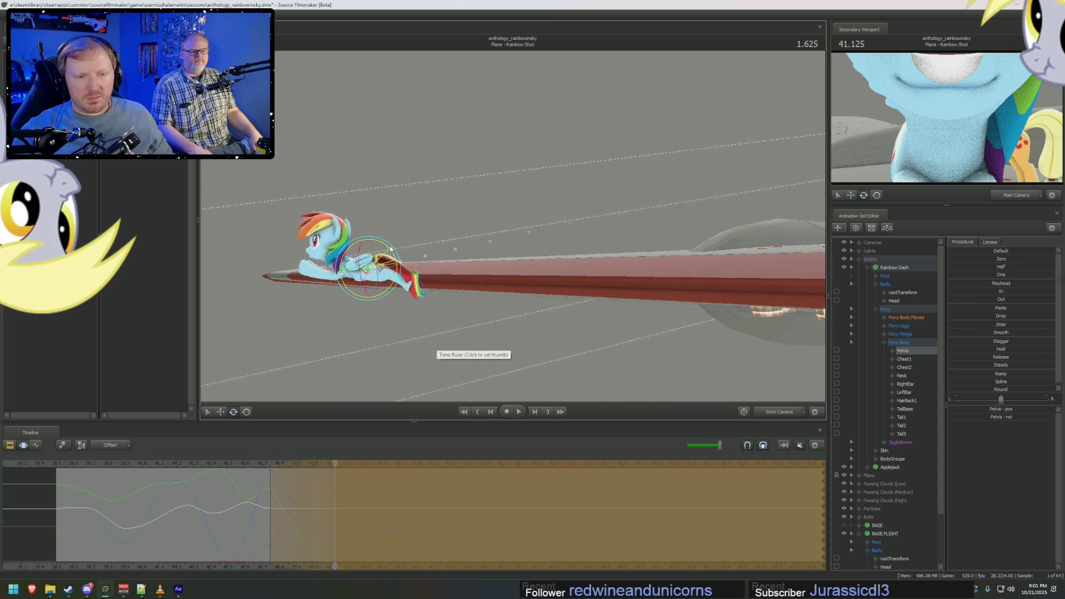
mouse_move(334, 502)
mouse_down()
mouse_move(232, 502)
mouse_move(335, 507)
mouse_up()
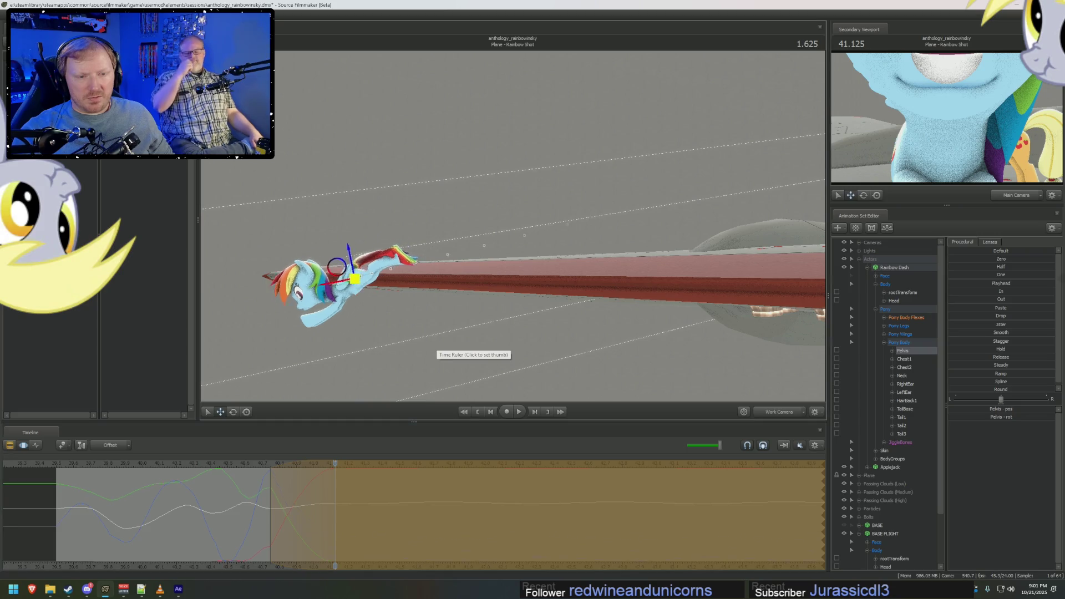
Move Rainbow Dash down and past the wing tip, reviewing the path from the walking frames.
drag(368, 266, 305, 330)
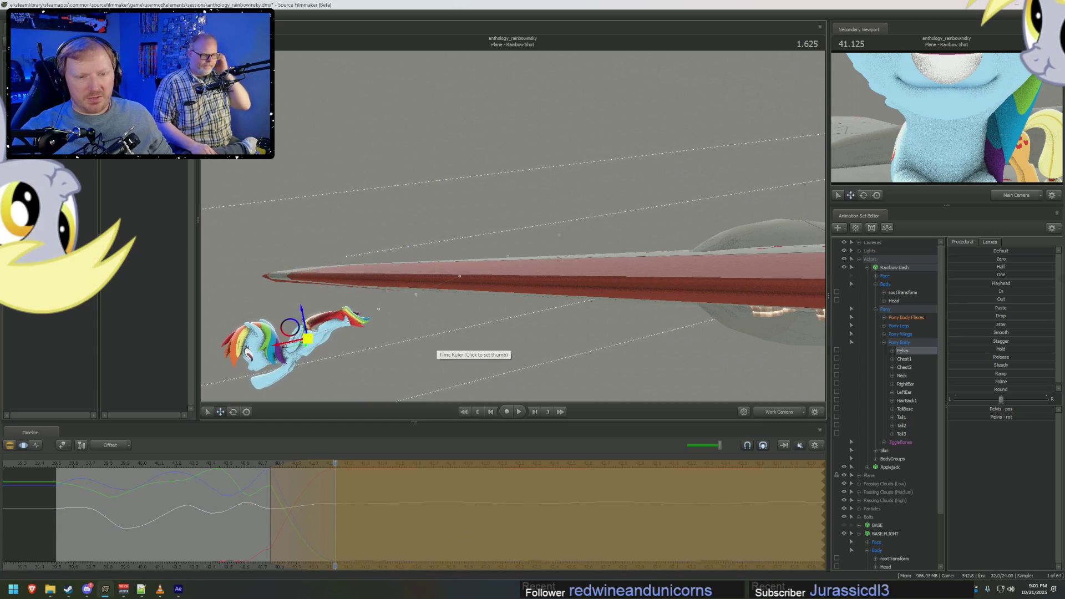
mouse_move(314, 497)
mouse_down()
mouse_move(305, 508)
mouse_move(349, 503)
mouse_up()
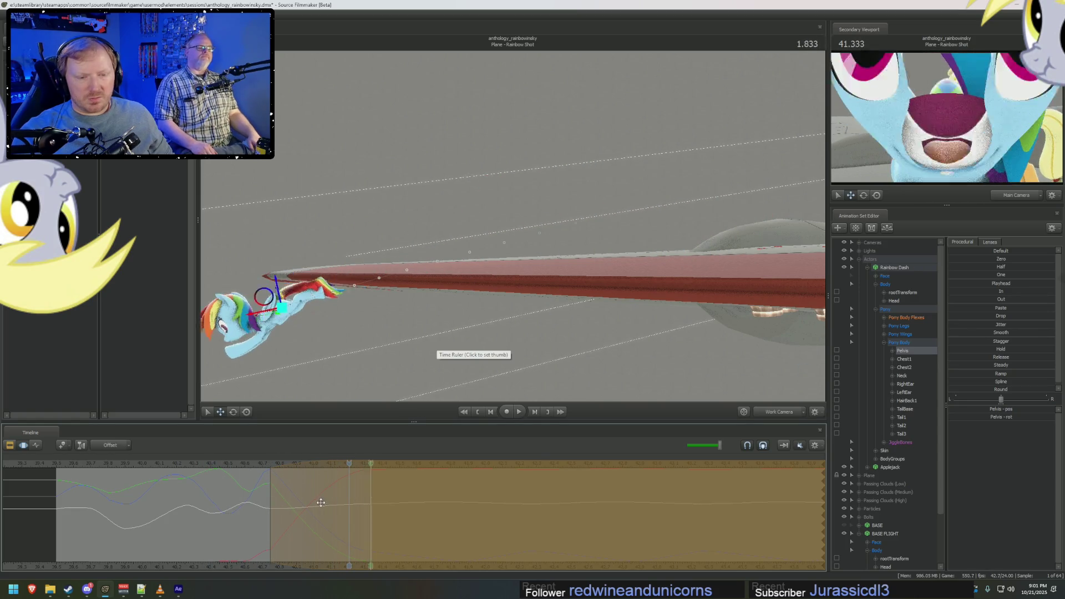
click(241, 469)
mouse_move(238, 468)
mouse_down()
mouse_move(316, 487)
mouse_move(272, 497)
mouse_up()
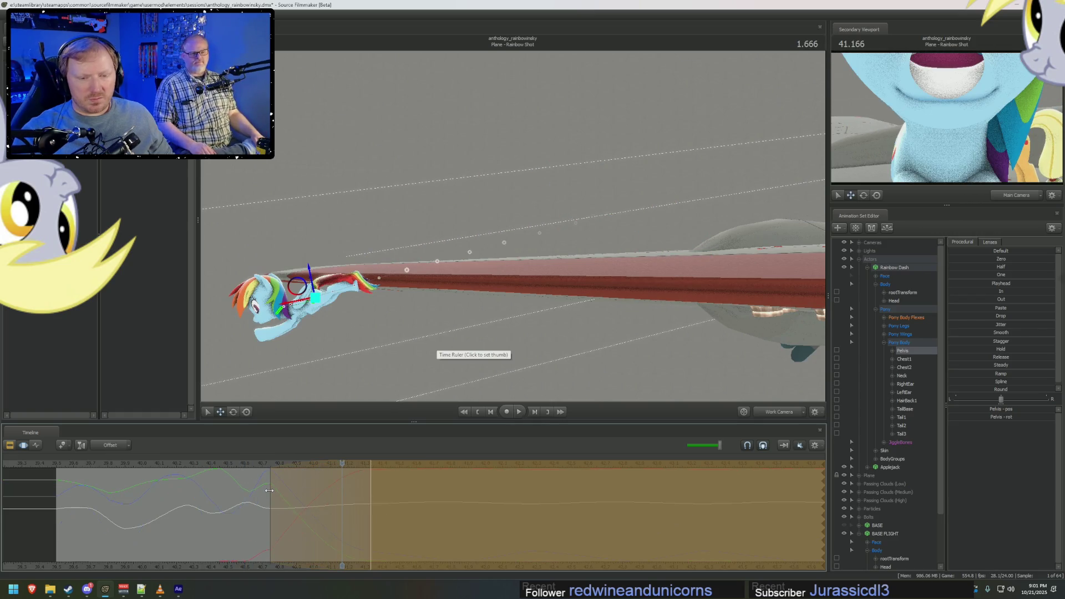
key(ctrl+z)
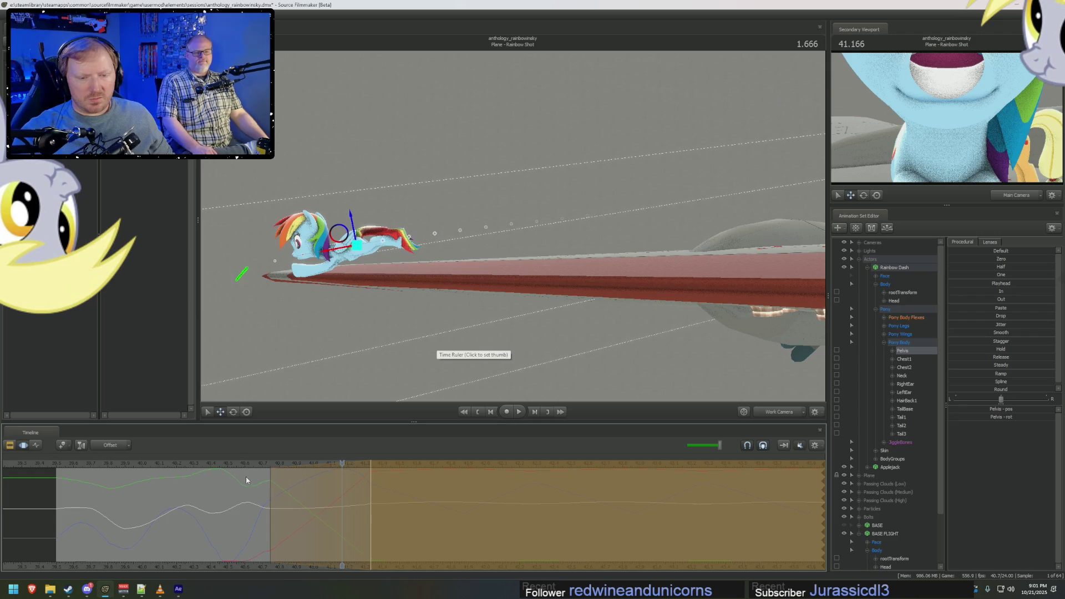
mouse_move(290, 493)
mouse_down()
mouse_move(279, 500)
mouse_move(388, 511)
mouse_move(258, 481)
mouse_up()
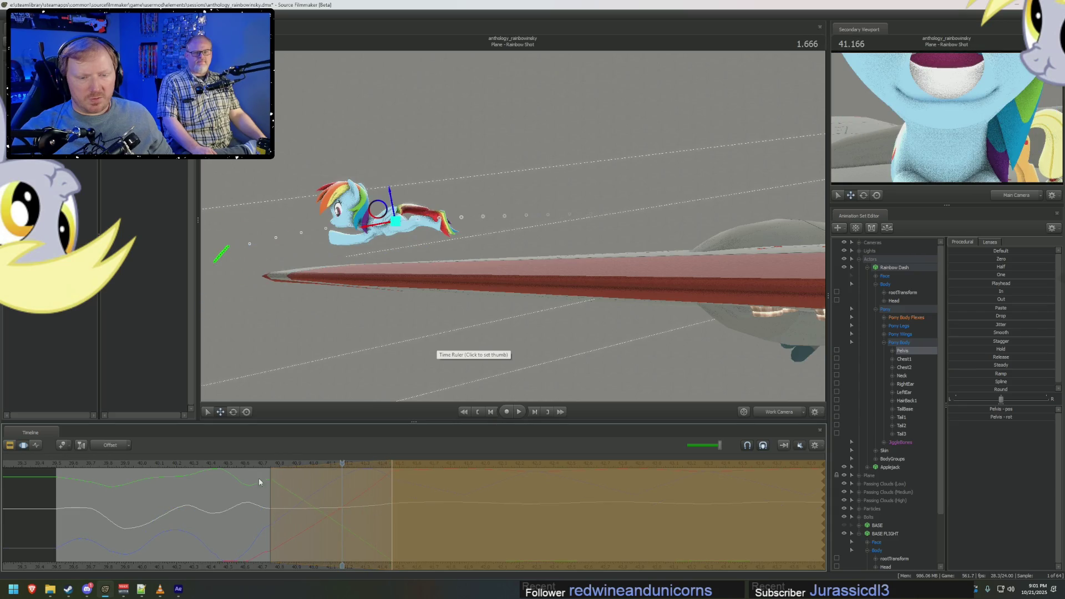
Raise her higher above the wing near 1.5, review the rise, and view it through the scene camera.
click(214, 466)
drag(215, 466, 303, 490)
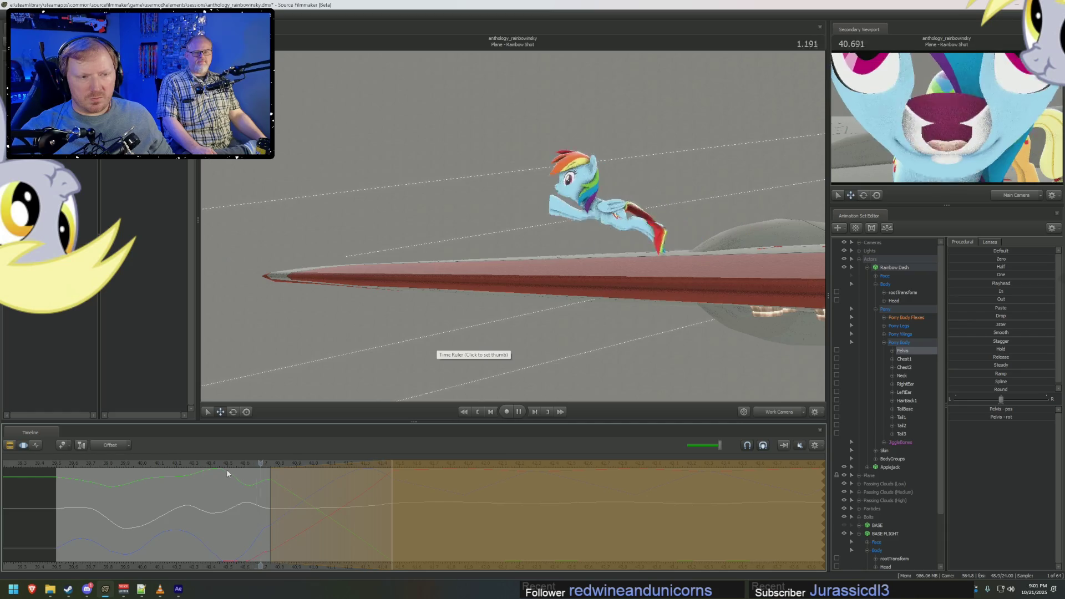
drag(389, 503, 276, 497)
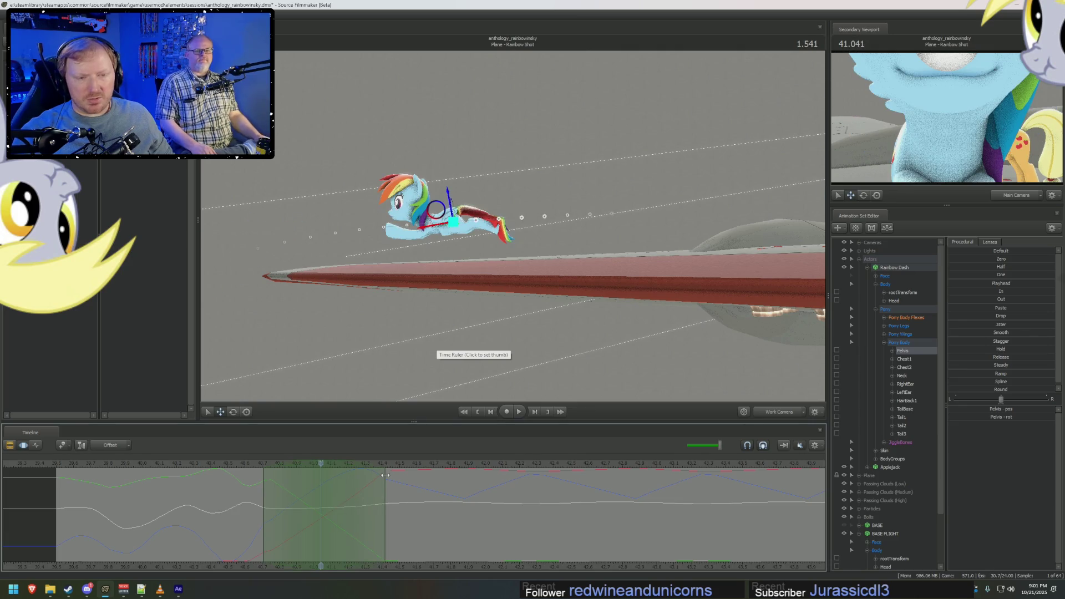
drag(457, 222, 453, 202)
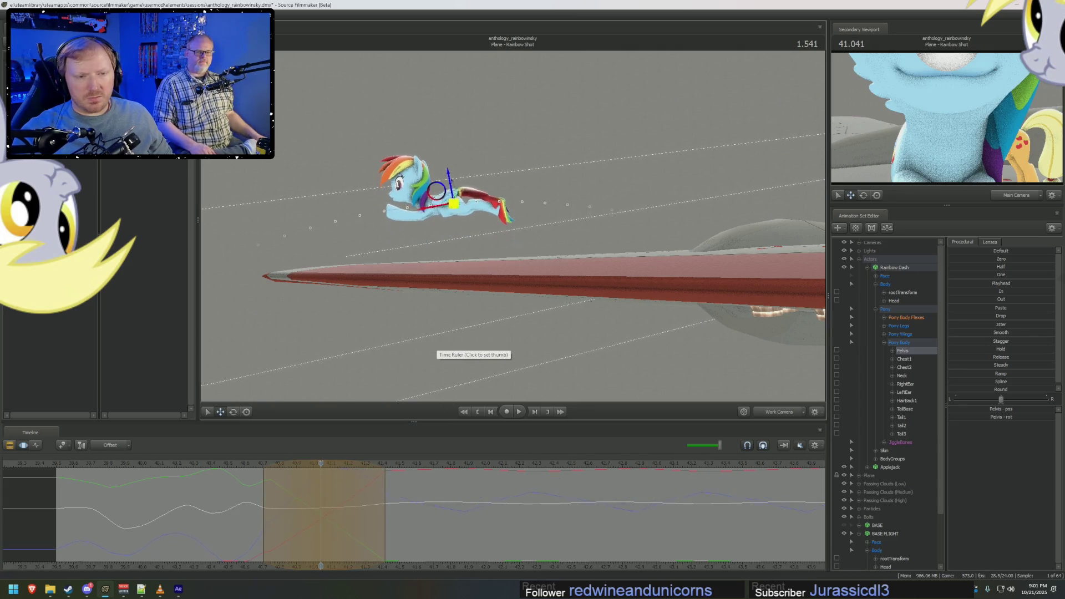
drag(244, 462, 177, 473)
click(742, 411)
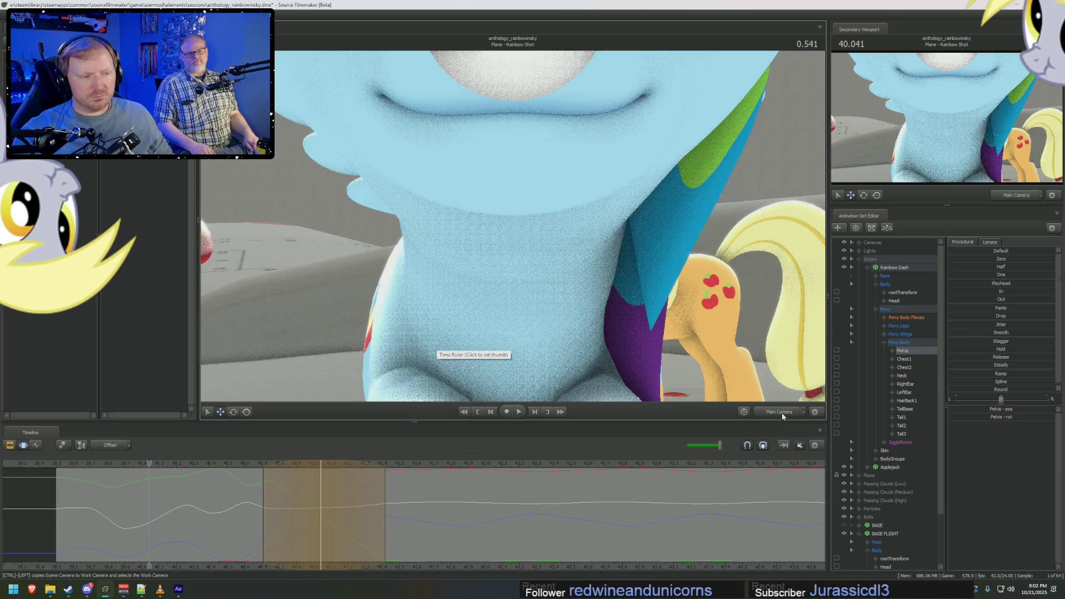
Play the shot back from an earlier frame to review the walk and takeoff.
key(space)
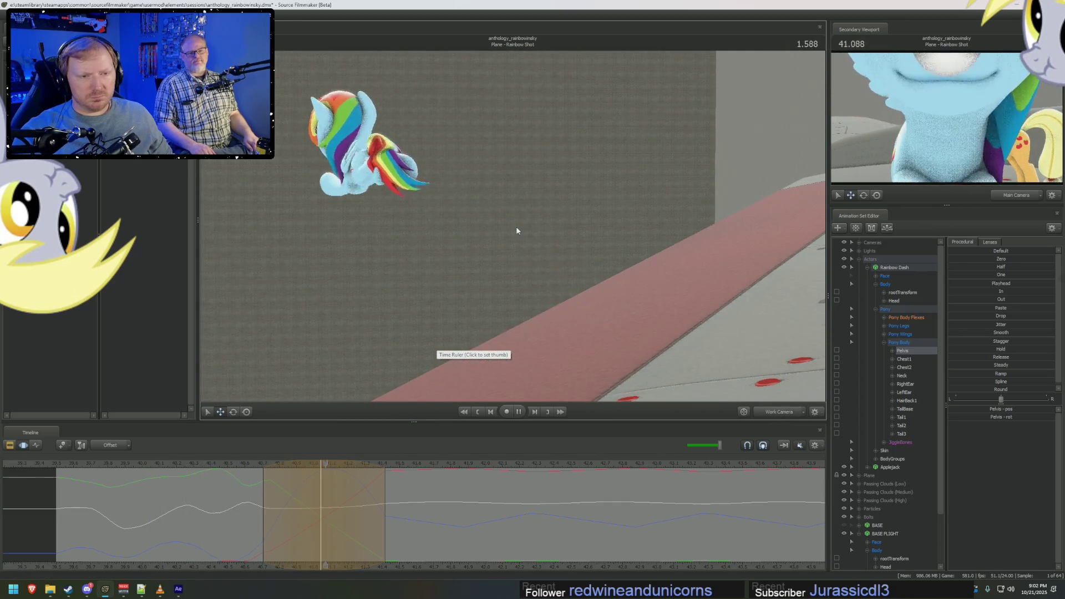
key(space)
click(225, 464)
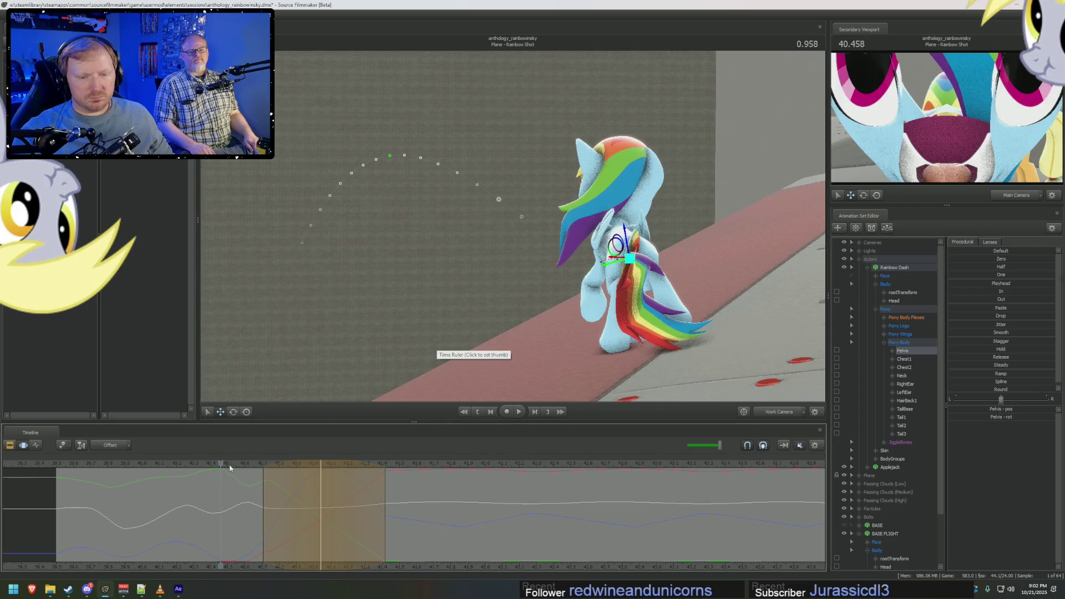
key(space)
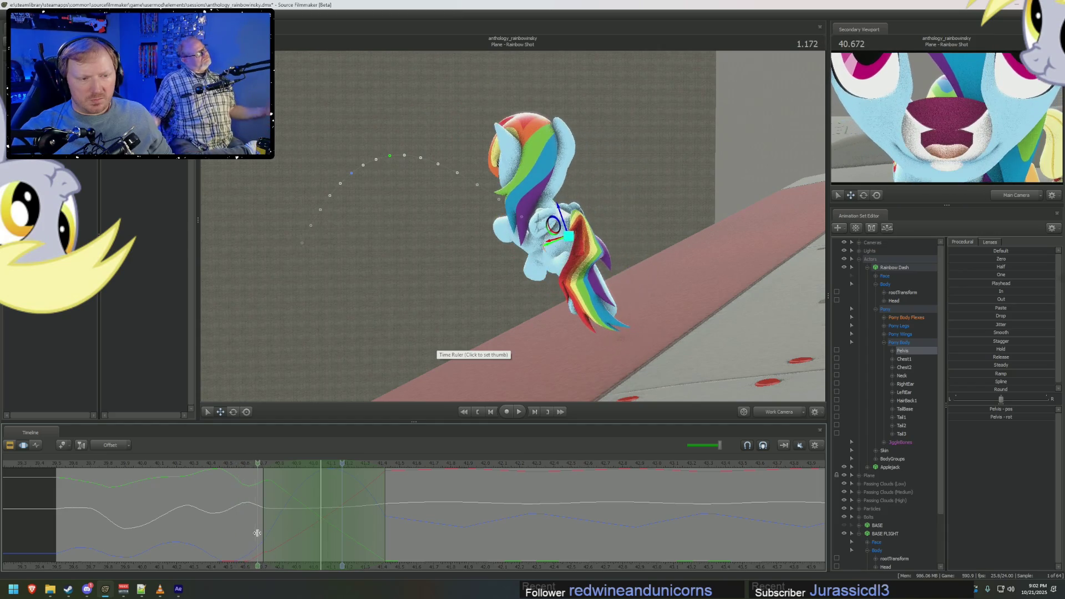
Mark a short range around 1.13 and pick her rootTransform control for editing.
click(241, 528)
drag(237, 527, 257, 522)
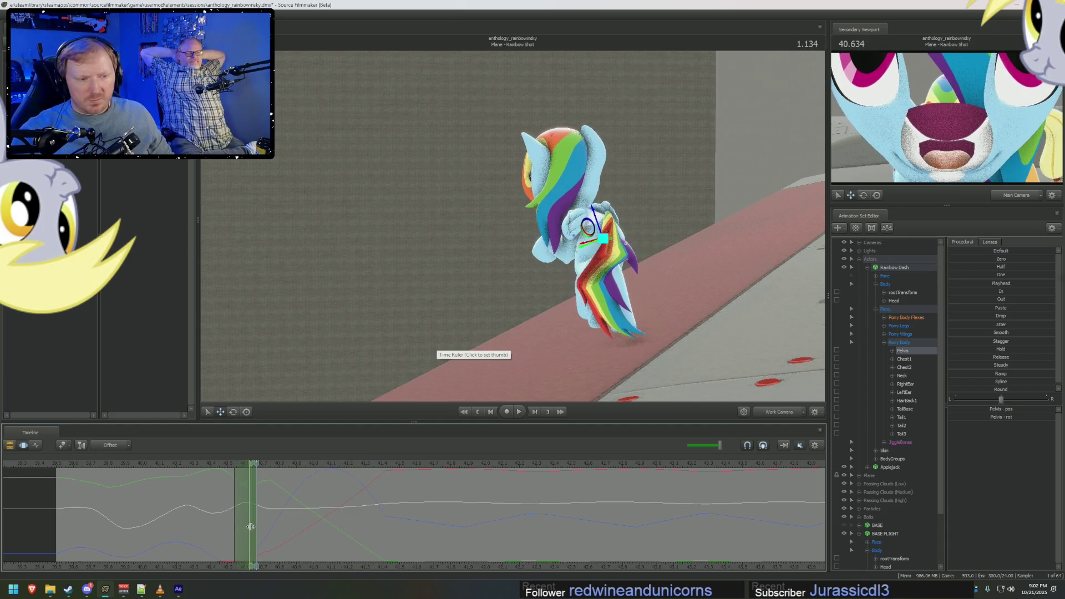
click(257, 523)
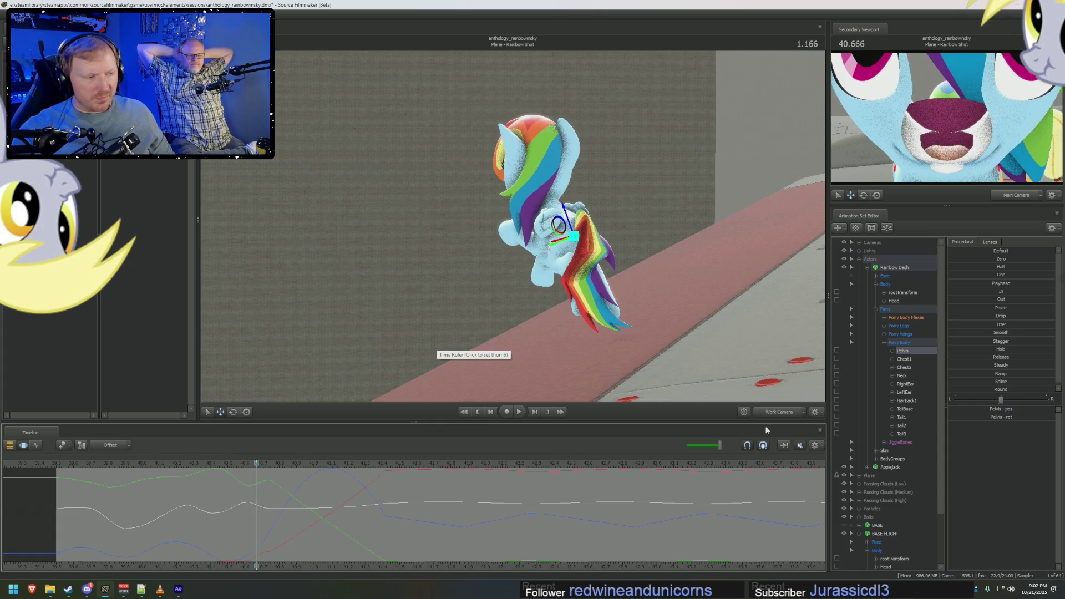
click(902, 293)
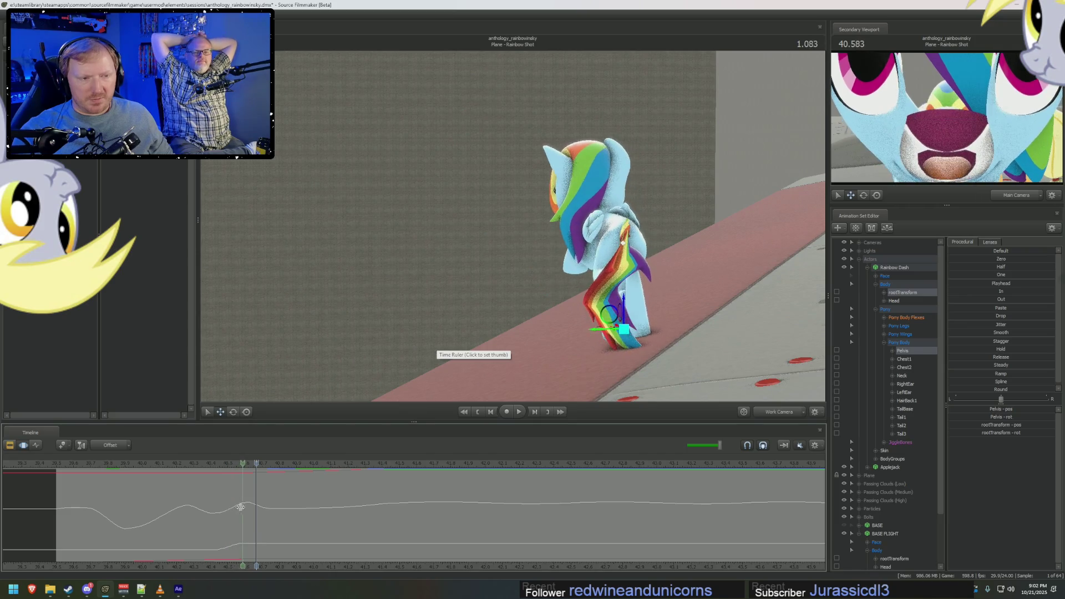
mouse_move(249, 504)
mouse_down()
mouse_move(266, 503)
mouse_move(237, 502)
mouse_up()
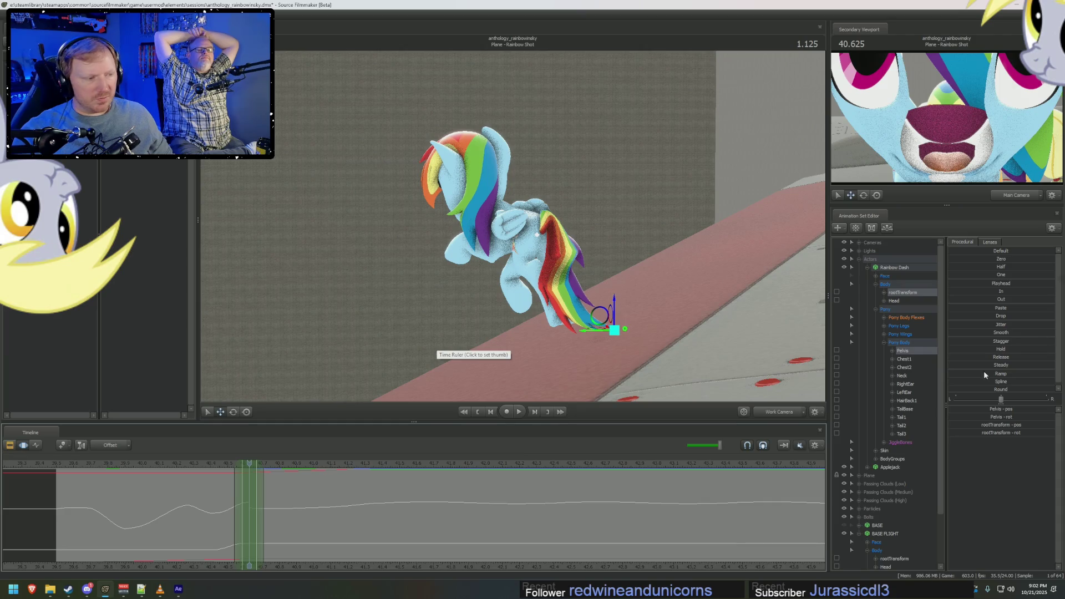
Raise her pelvis over the selected frames and widen the edited range earlier, previewing the pose.
drag(956, 391, 978, 391)
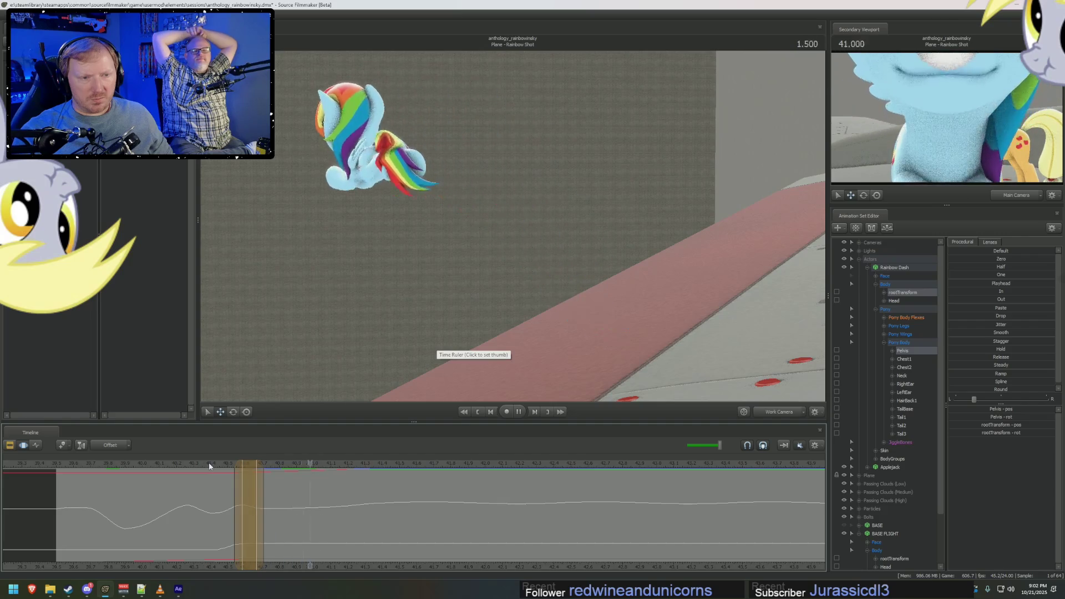
drag(265, 499, 284, 505)
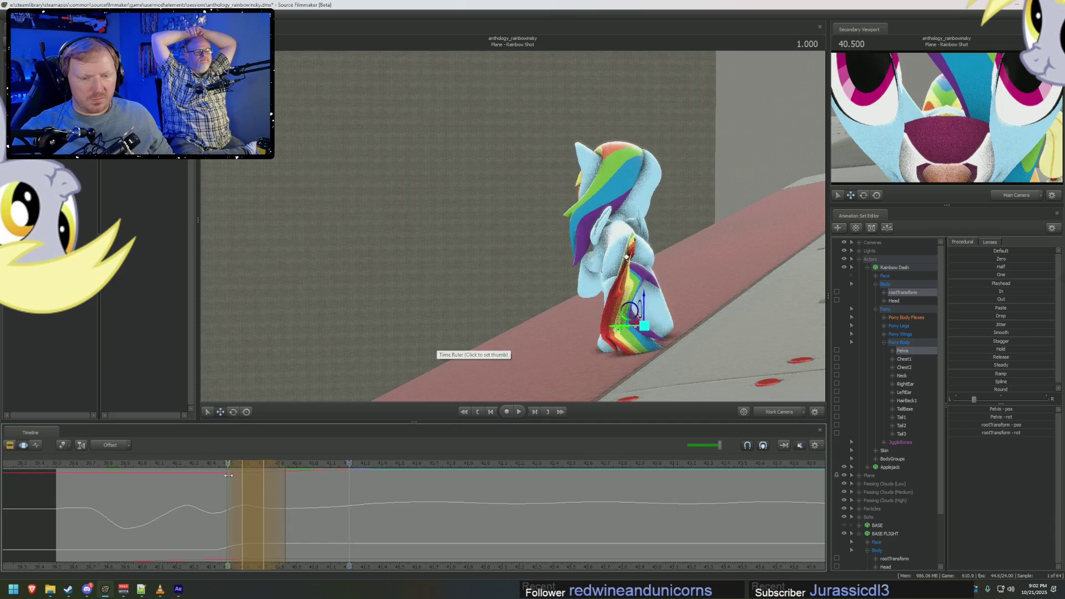
drag(220, 473, 211, 478)
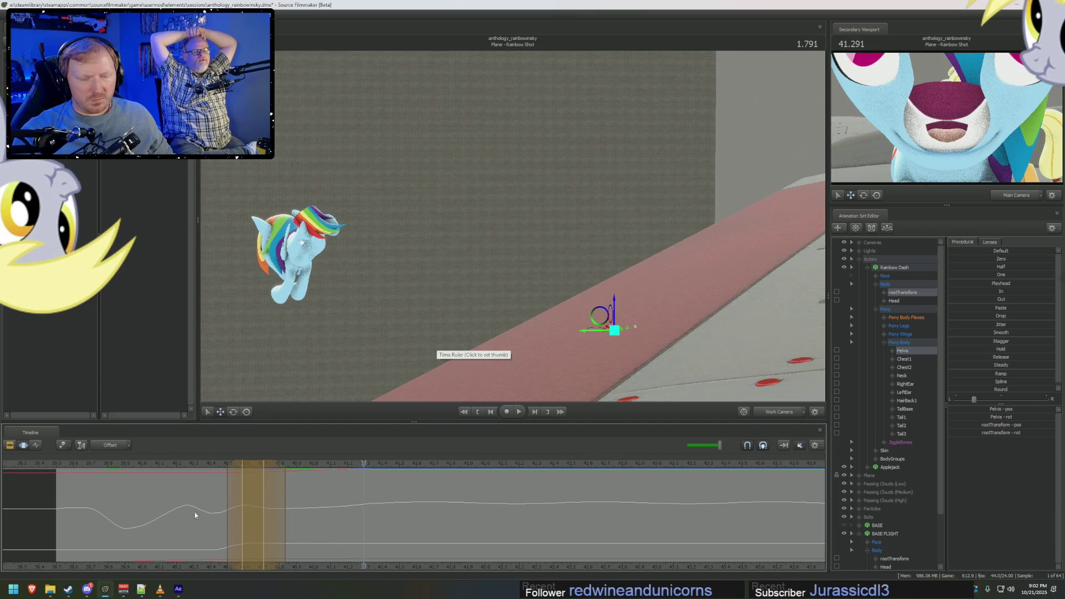
mouse_move(250, 516)
mouse_down()
mouse_move(422, 524)
mouse_move(384, 525)
mouse_up()
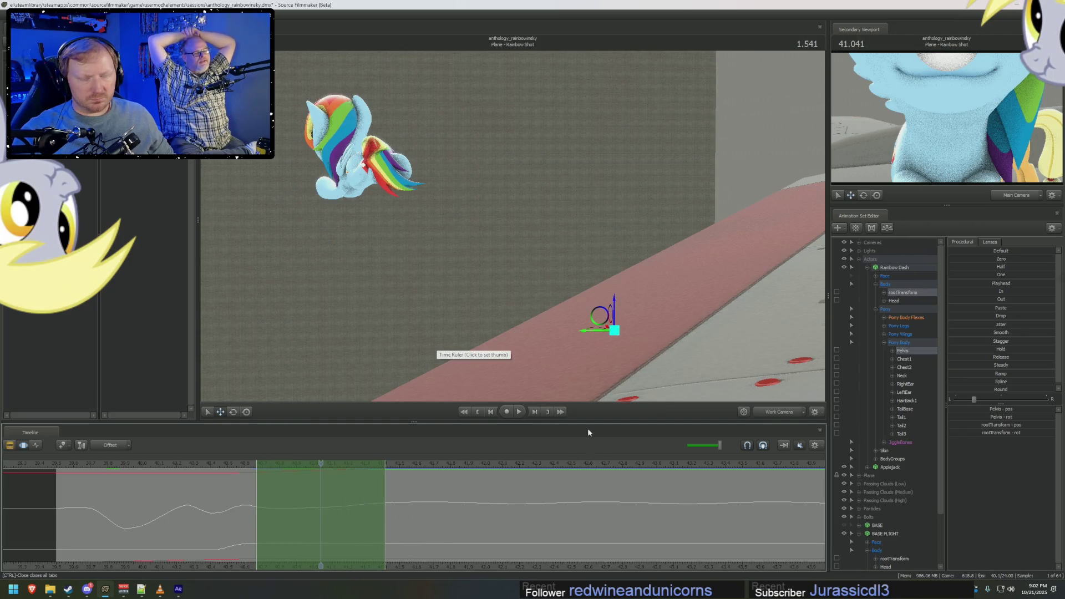
Jump ahead to the airborne pose near 2.3 and pick a different body control.
drag(321, 515, 339, 515)
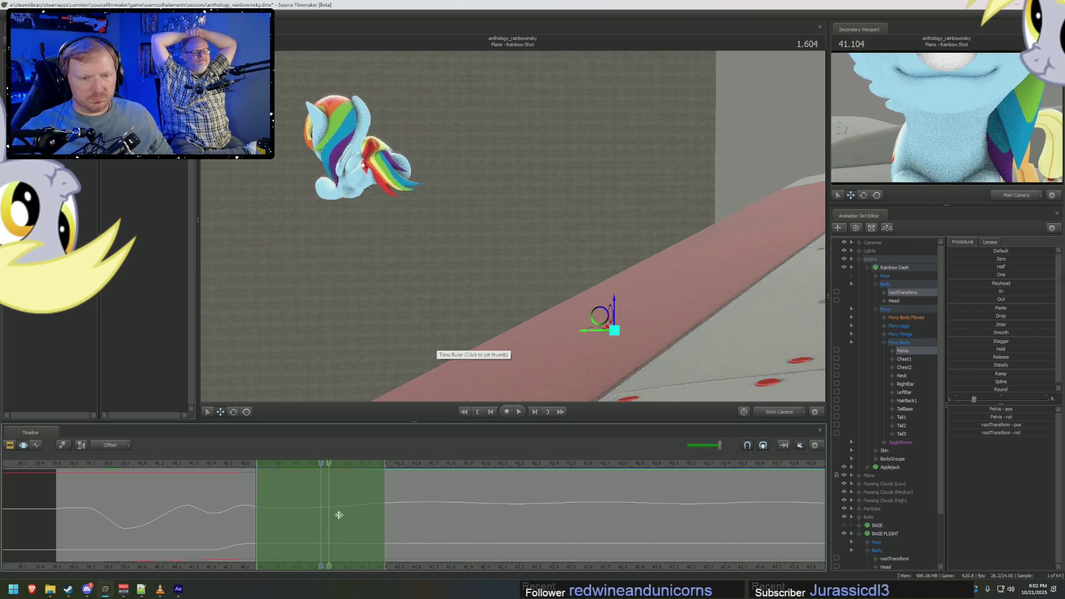
click(427, 515)
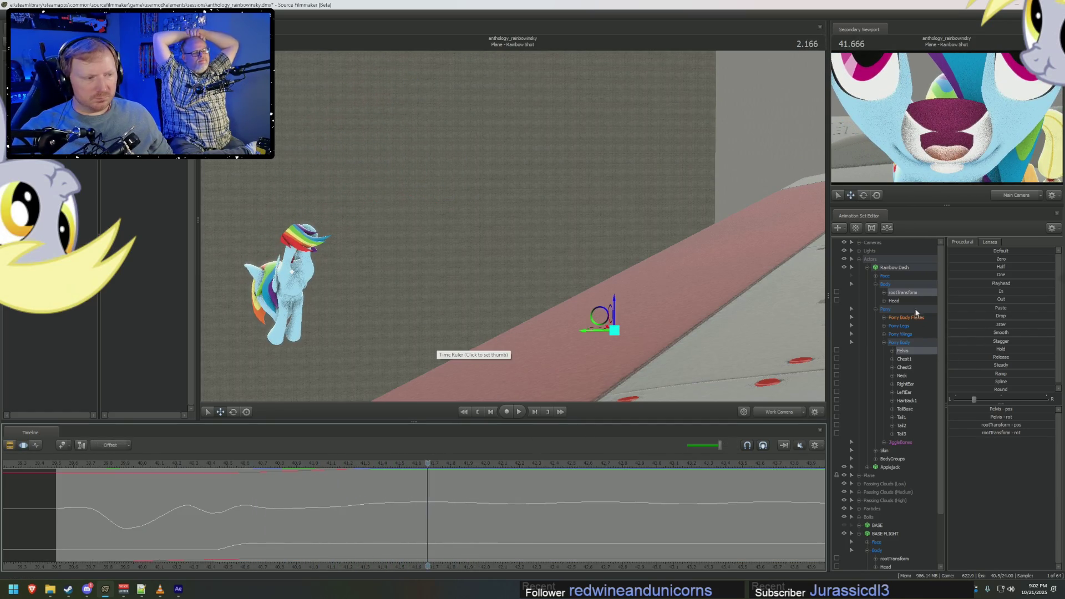
click(900, 332)
drag(326, 522, 487, 515)
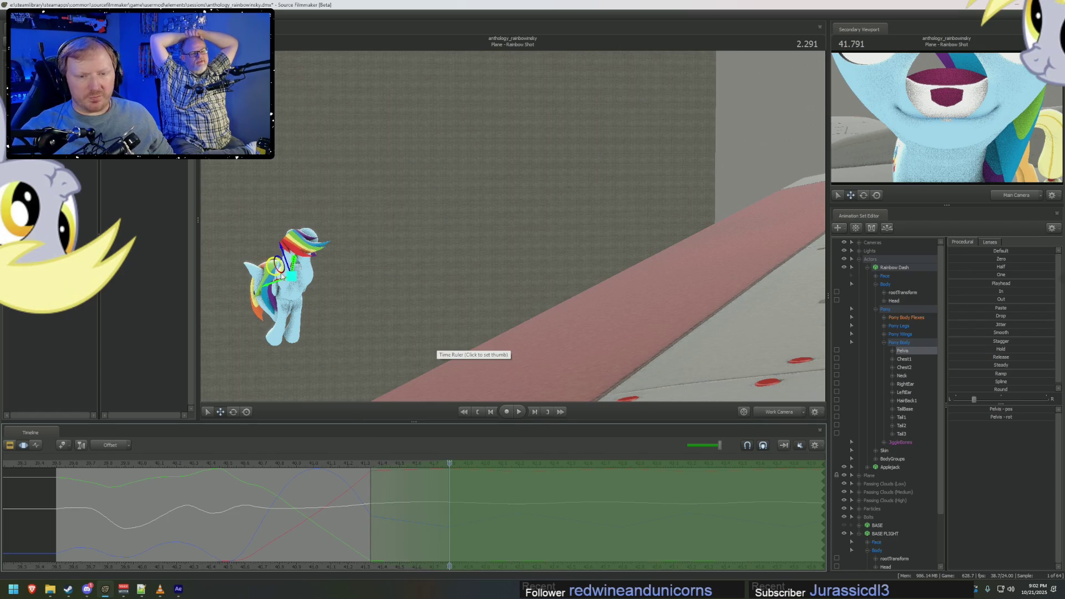
Orbit and fly the work camera around and above the flying Rainbow Dash, then show the shot camera's close-up.
drag(499, 250, 416, 208)
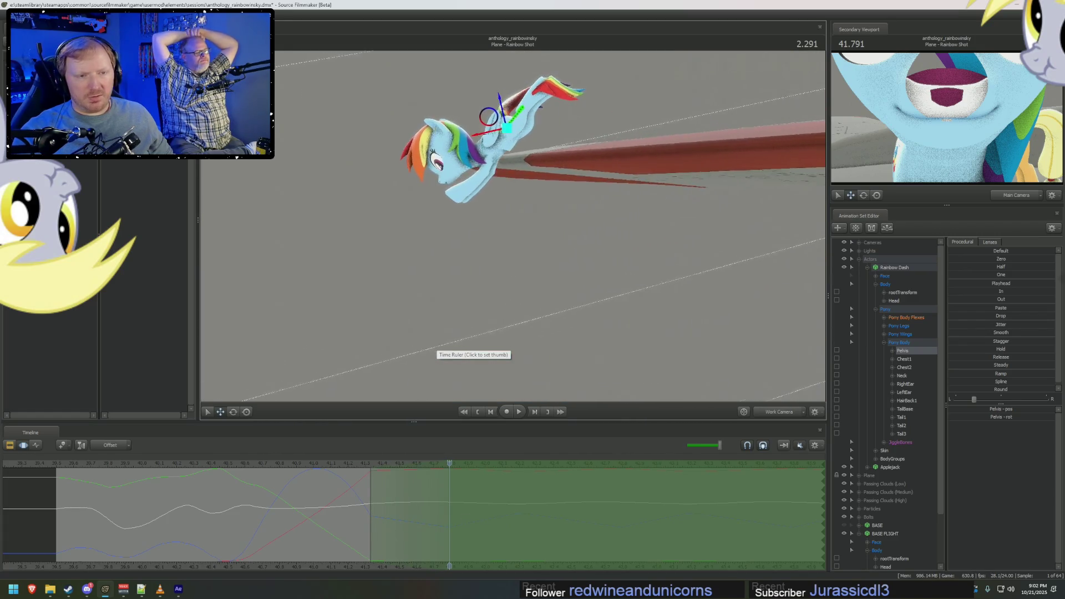
drag(500, 250, 466, 167)
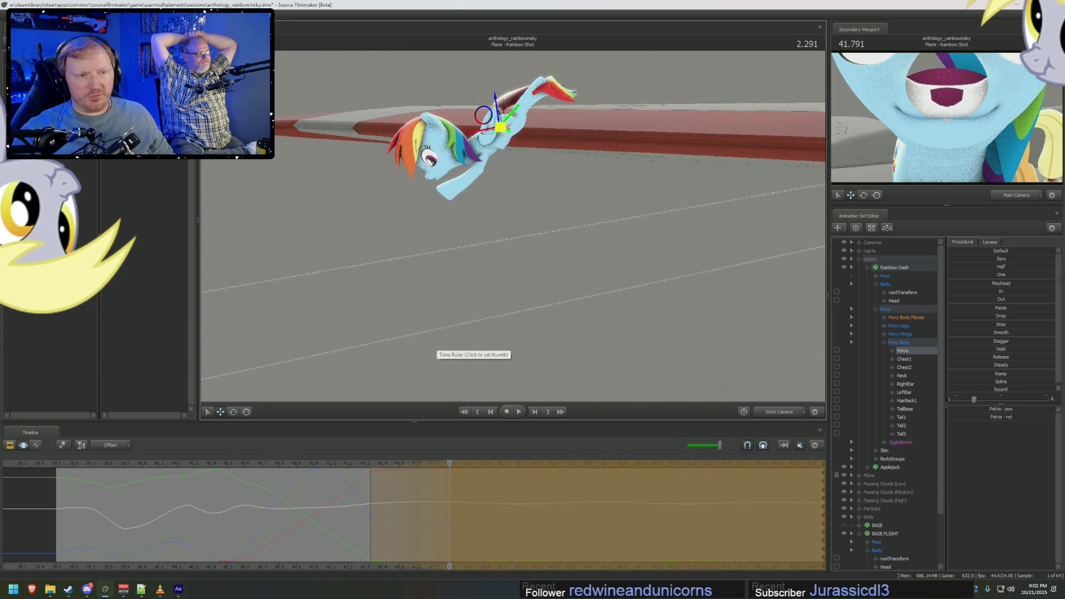
drag(516, 125, 441, 234)
drag(499, 208, 400, 292)
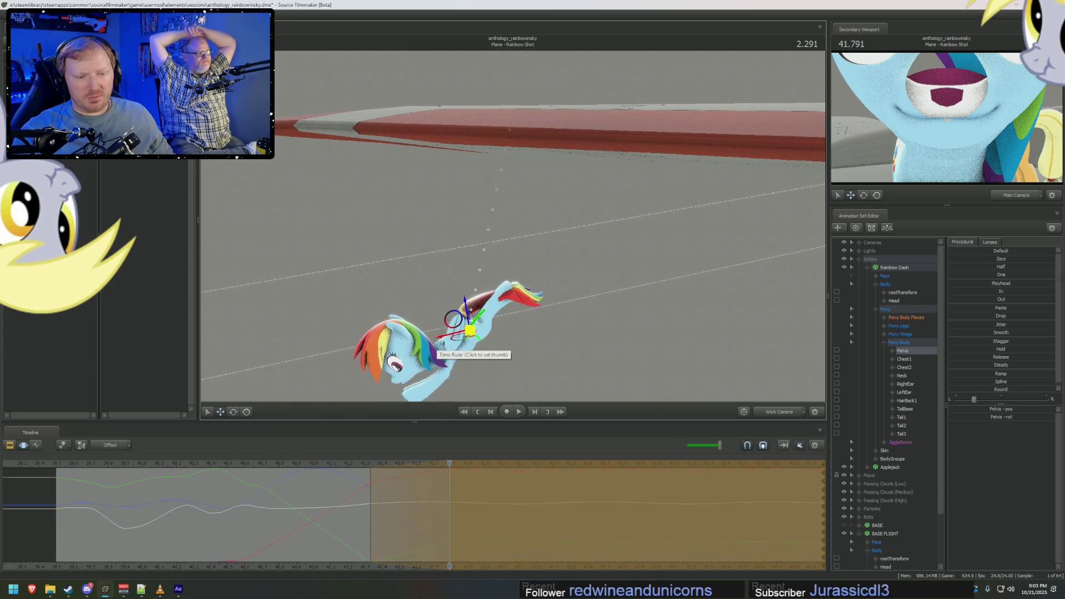
drag(499, 249, 583, 208)
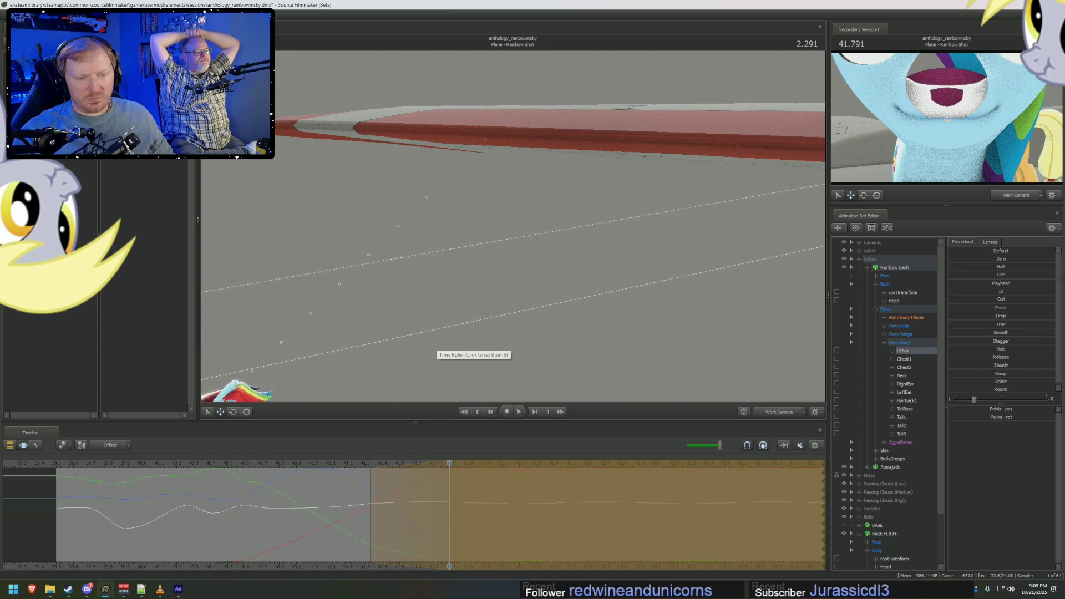
drag(386, 211, 541, 125)
mouse_move(499, 208)
mouse_down()
mouse_move(533, 124)
mouse_move(566, 156)
mouse_up()
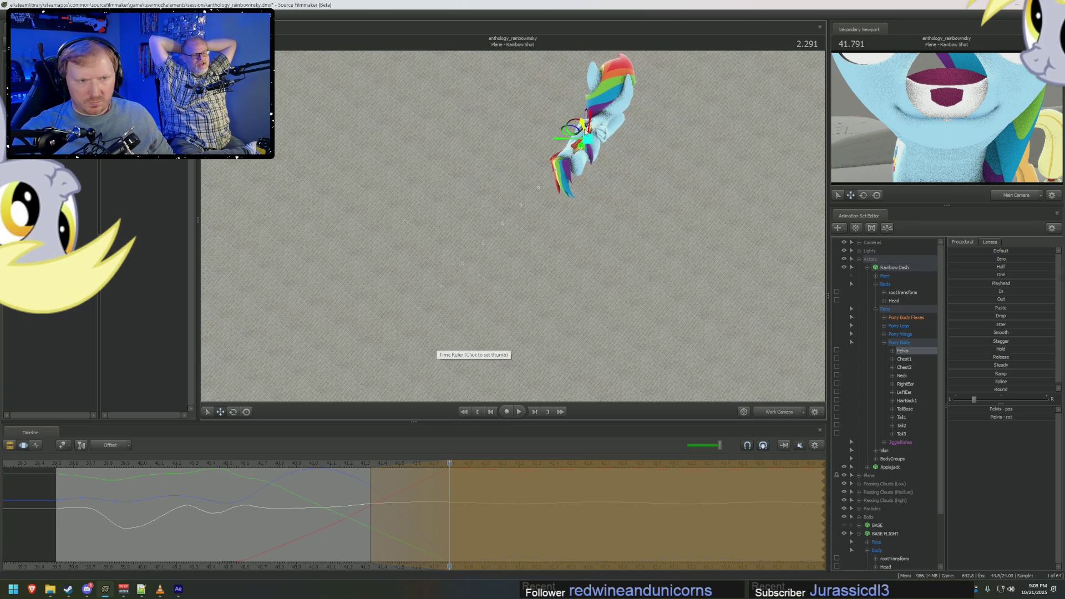
drag(528, 162, 493, 203)
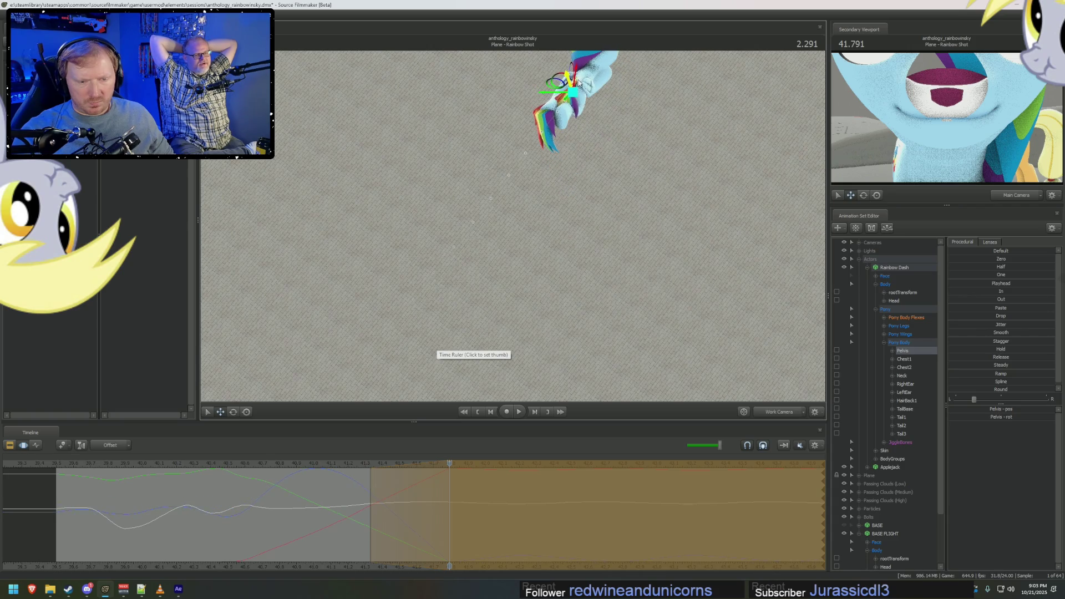
click(779, 411)
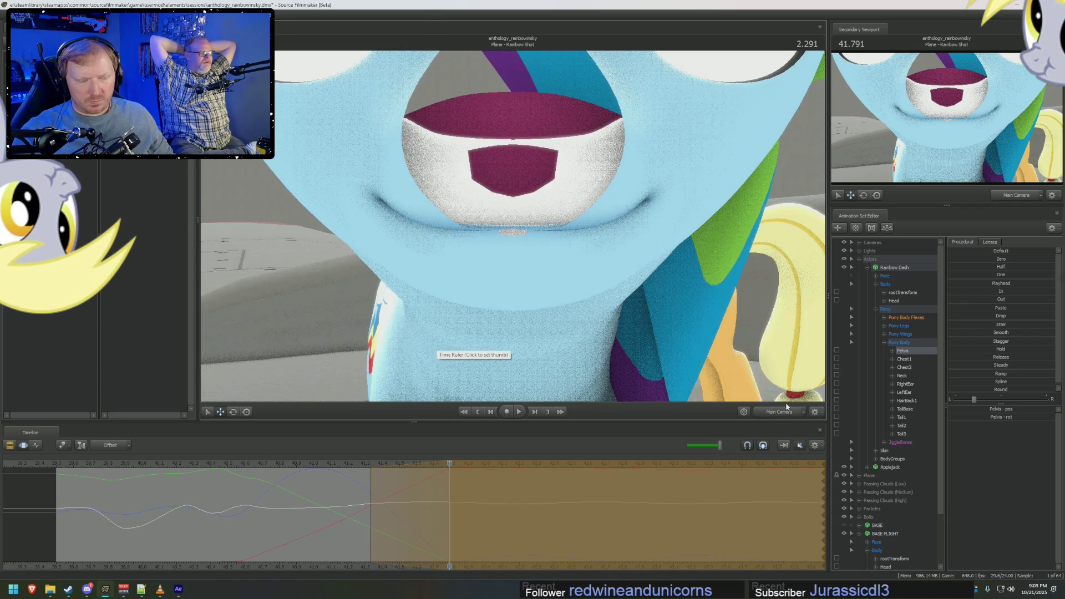
Return to the work view along the wing and review the walk up to the airborne moment at 1.666.
click(782, 411)
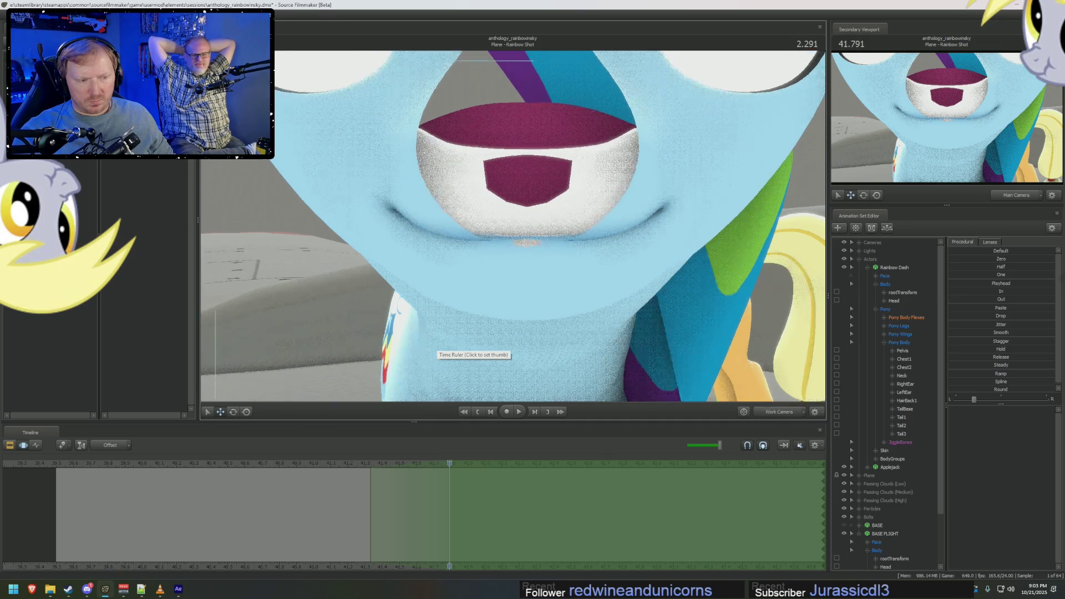
drag(583, 208, 513, 228)
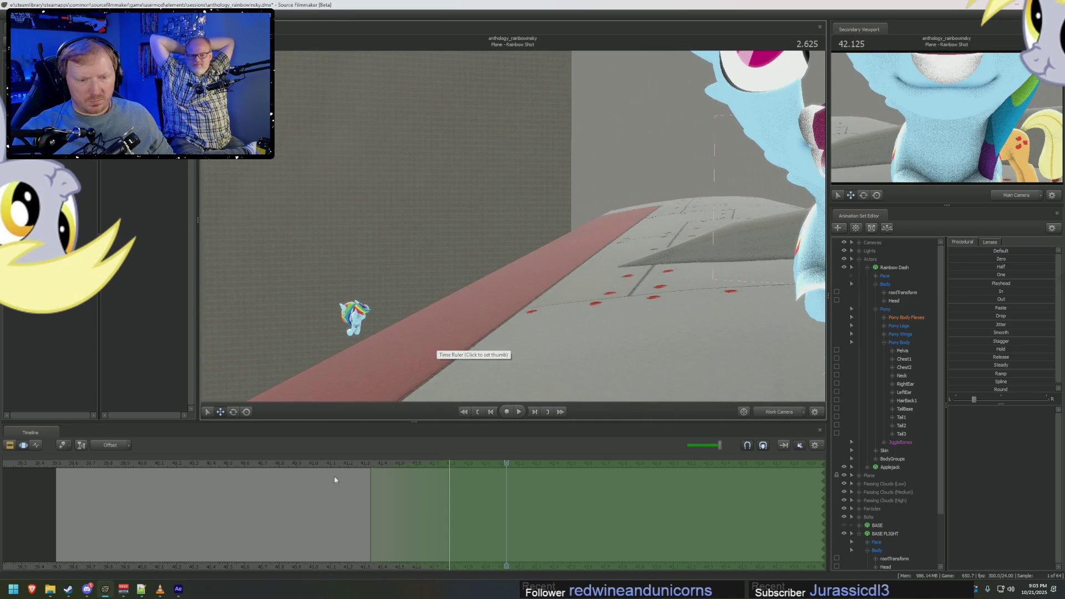
drag(286, 463, 257, 464)
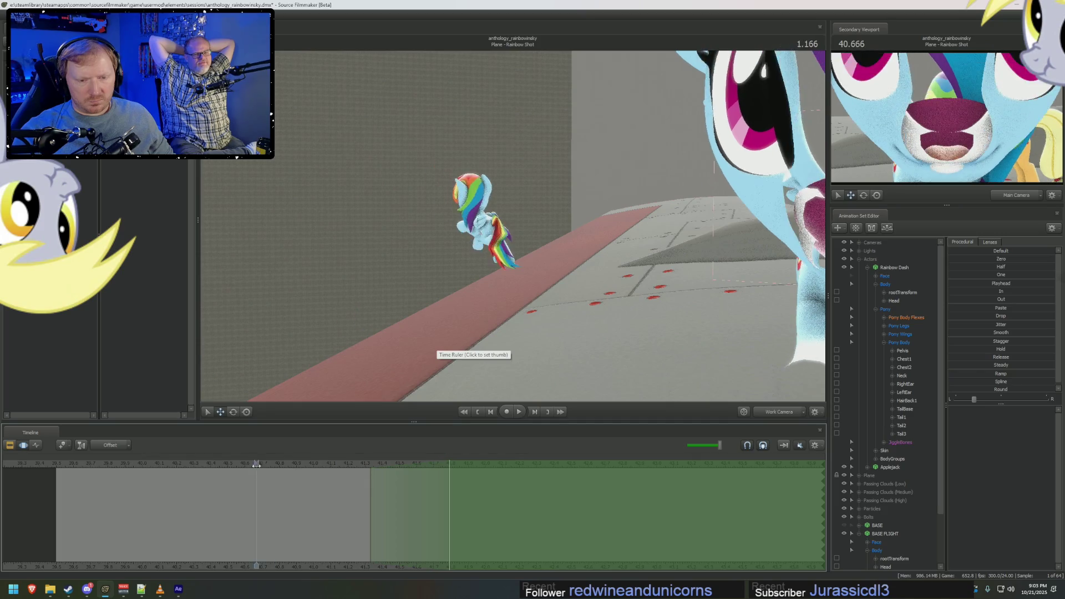
key(F2)
drag(364, 465, 449, 466)
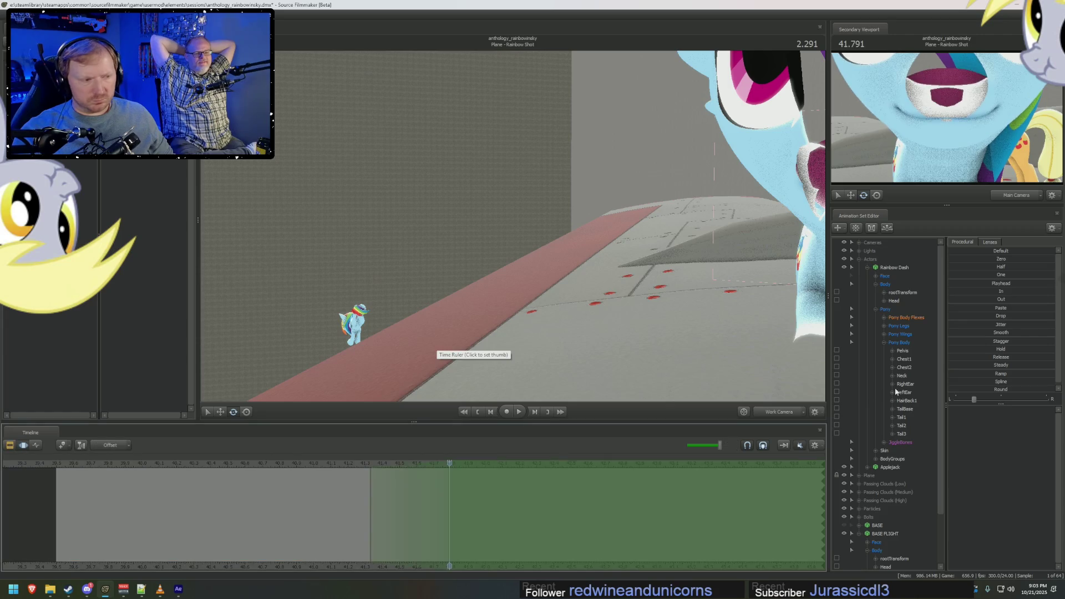
With Pelvis selected and the falloff changed, mark a new edit range over the takeoff and select all her controls.
click(902, 350)
key(ctrl)
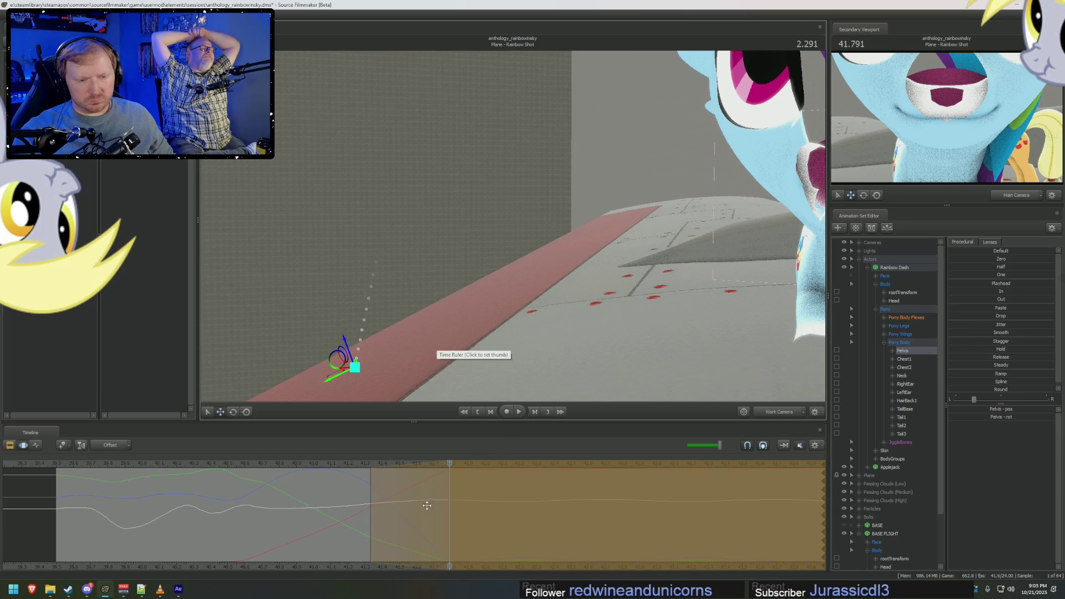
drag(358, 516, 392, 511)
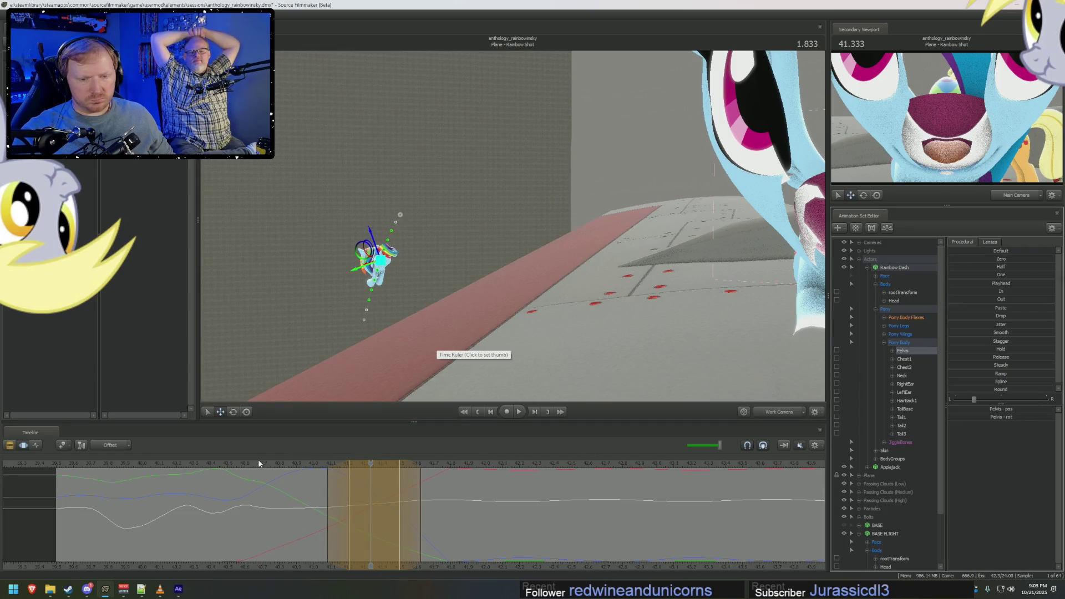
drag(219, 463, 253, 485)
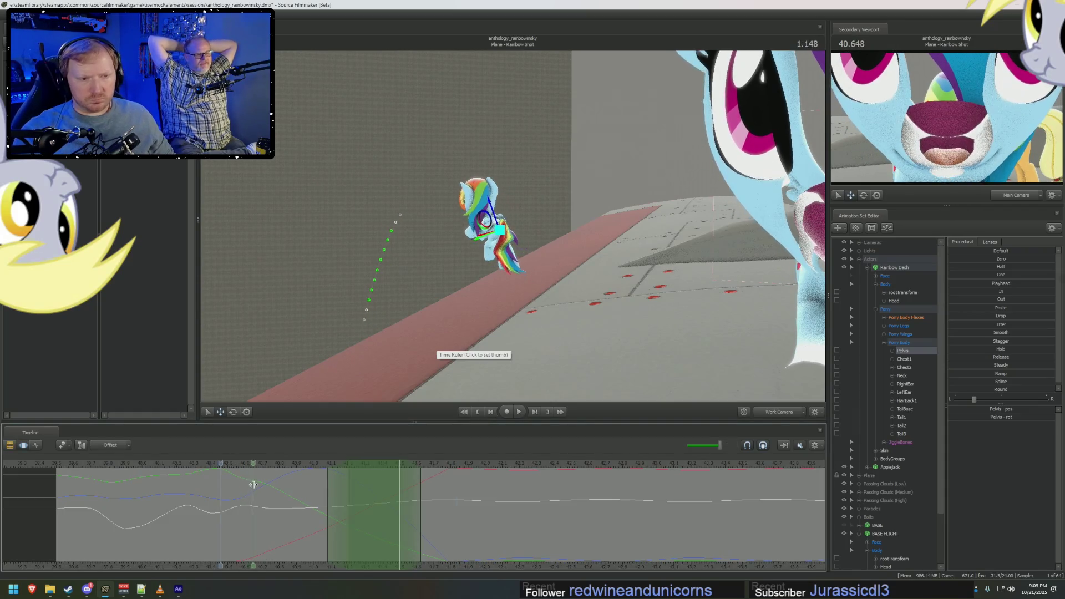
drag(254, 484, 448, 509)
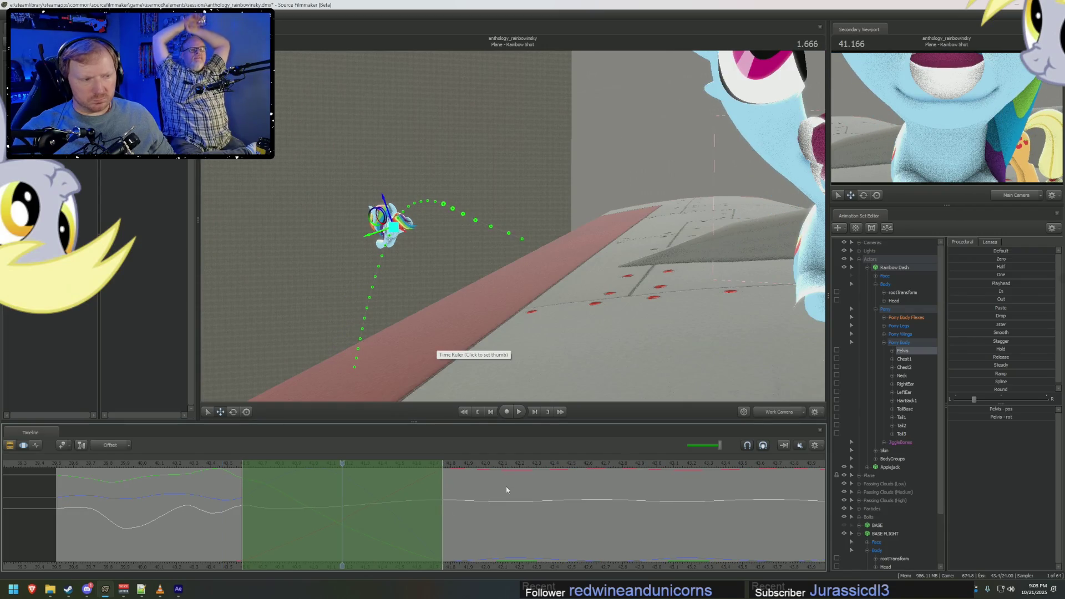
click(886, 278)
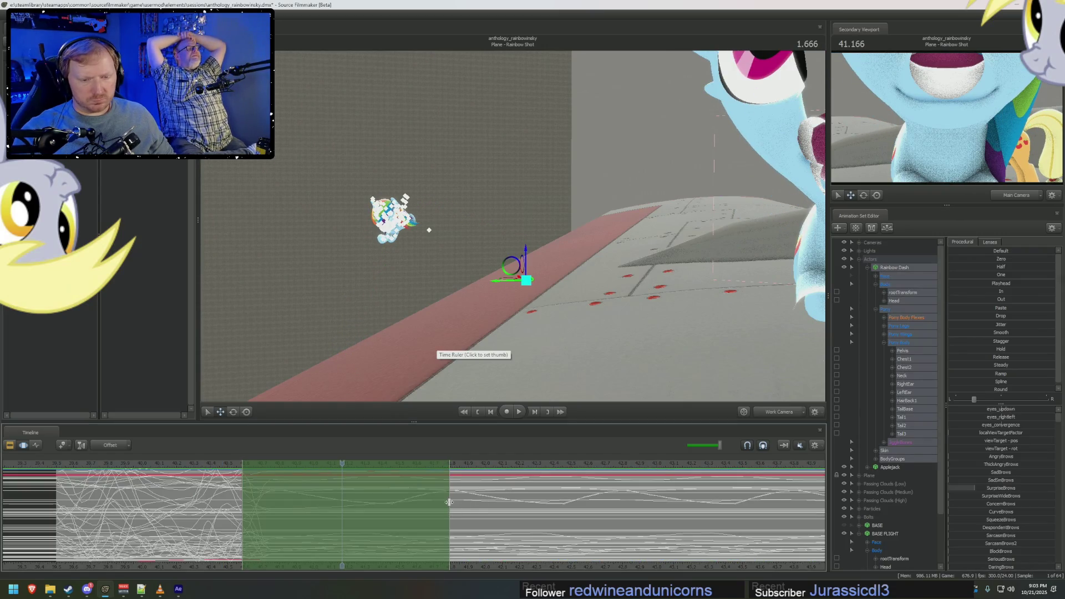
drag(450, 504, 389, 519)
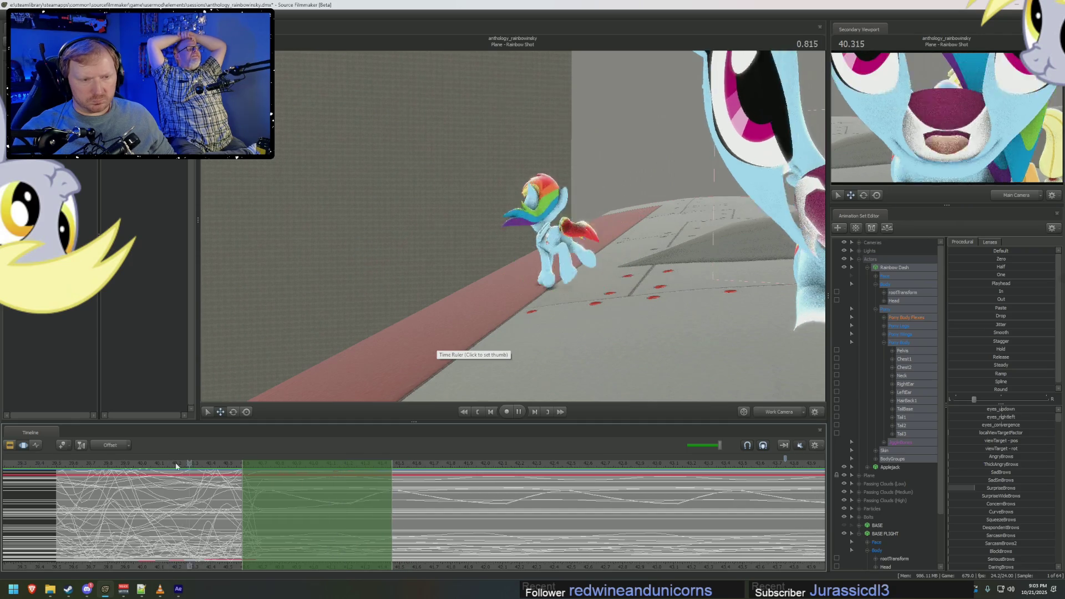
key(F2)
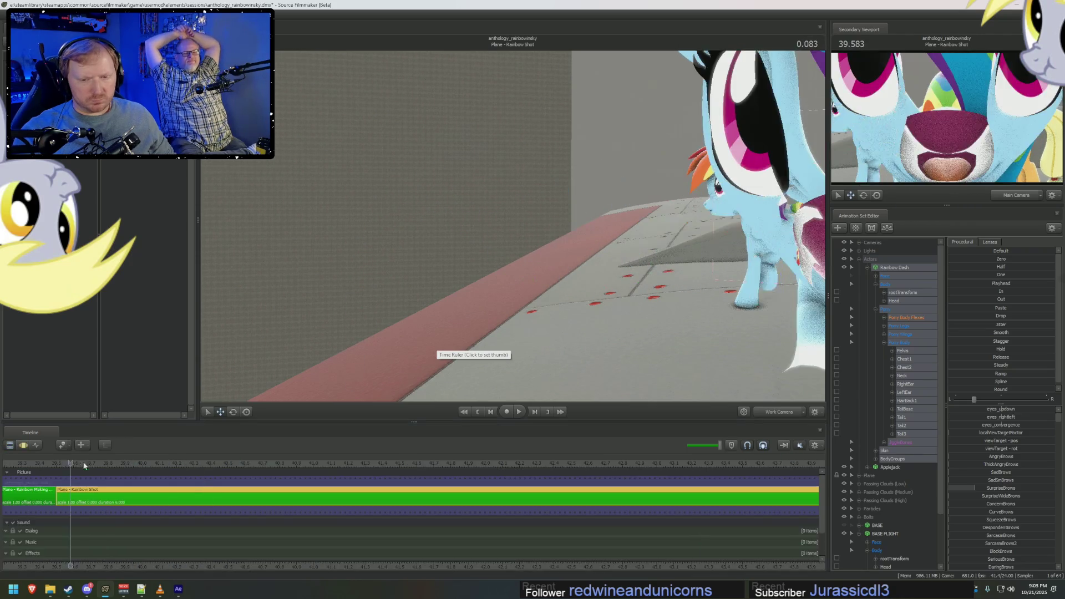
click(97, 463)
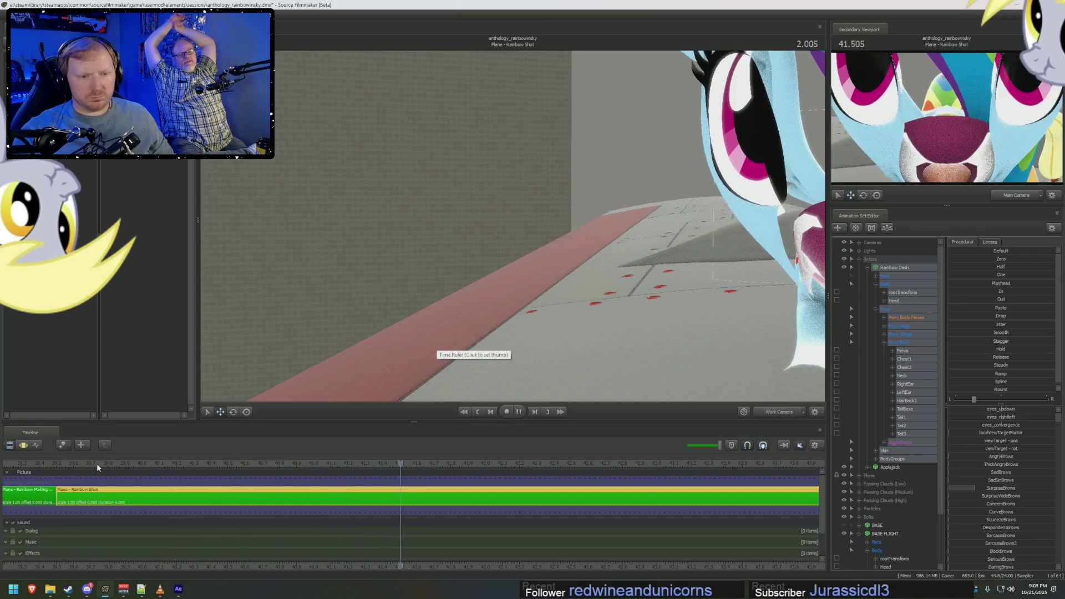
key(F4)
key(F2)
key(F4)
drag(360, 499, 292, 507)
key(F2)
key(F4)
key(F2)
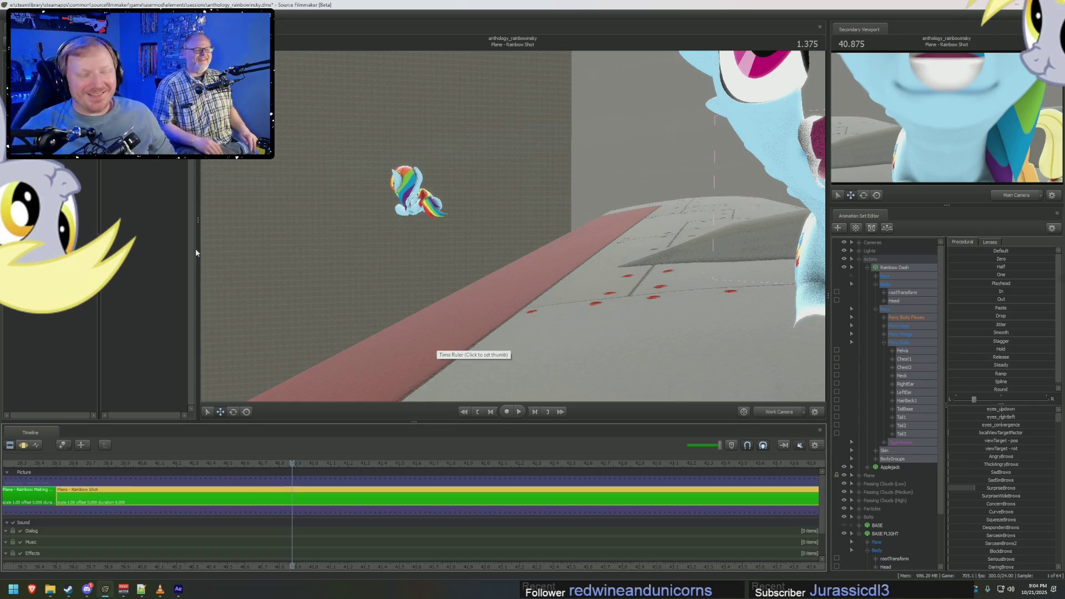
key(F4)
mouse_move(257, 499)
mouse_down()
mouse_move(341, 506)
mouse_move(216, 520)
mouse_move(261, 523)
mouse_up()
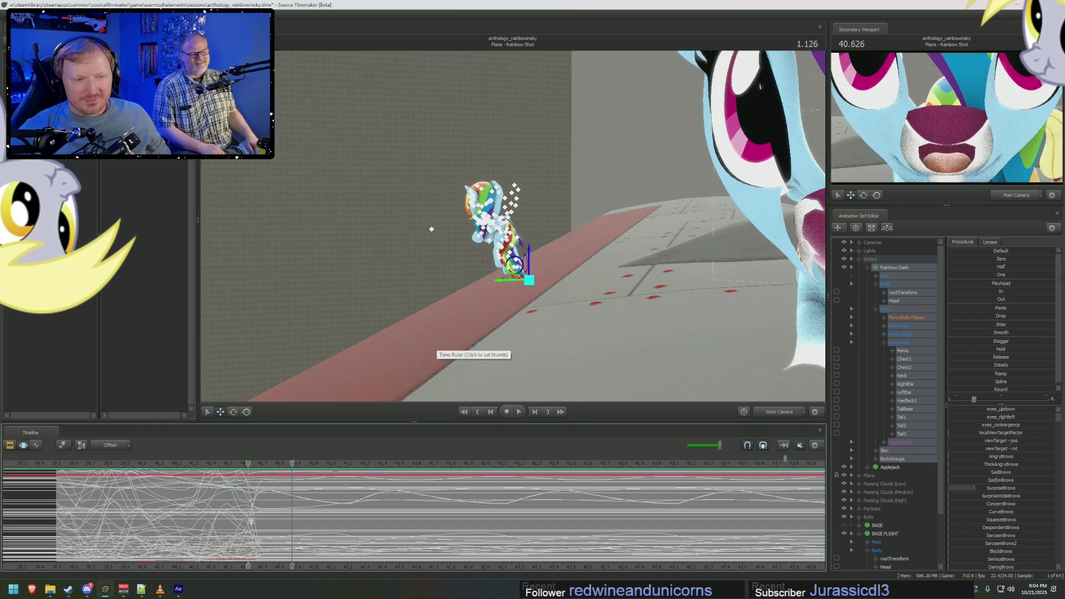
key(ctrl+shift+Right)
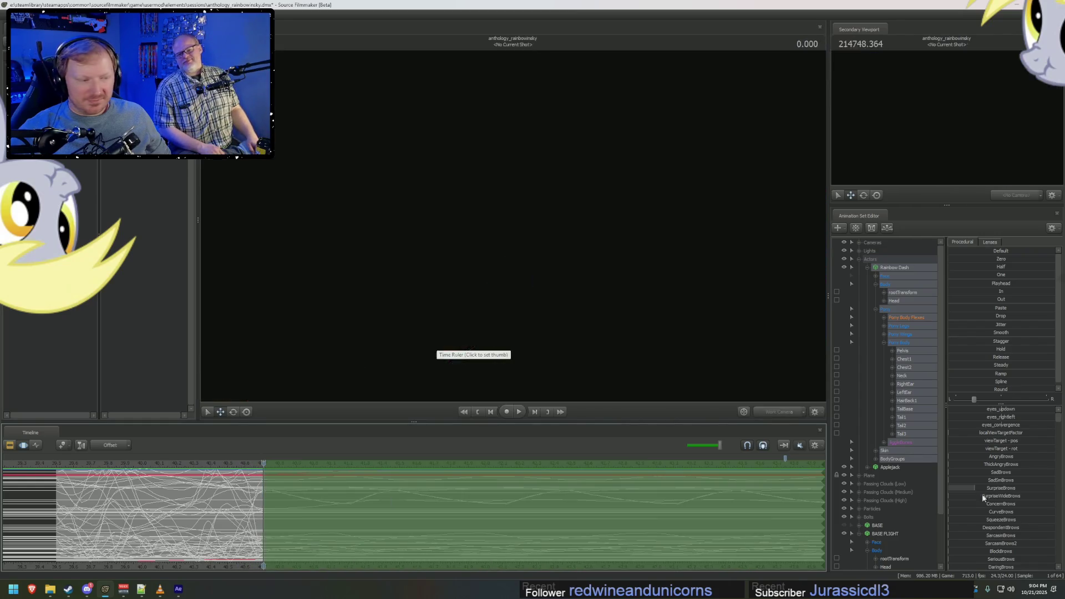
Play back and scrub the takeoff, then collapse Rainbow Dash's control tree in the Animation Set Editor.
click(891, 456)
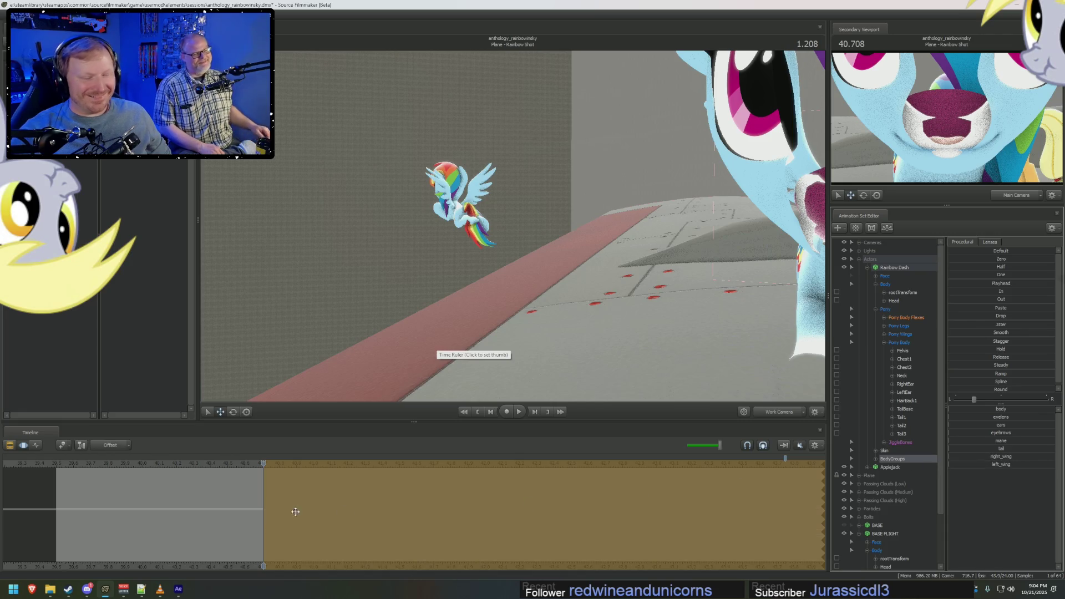
key(space)
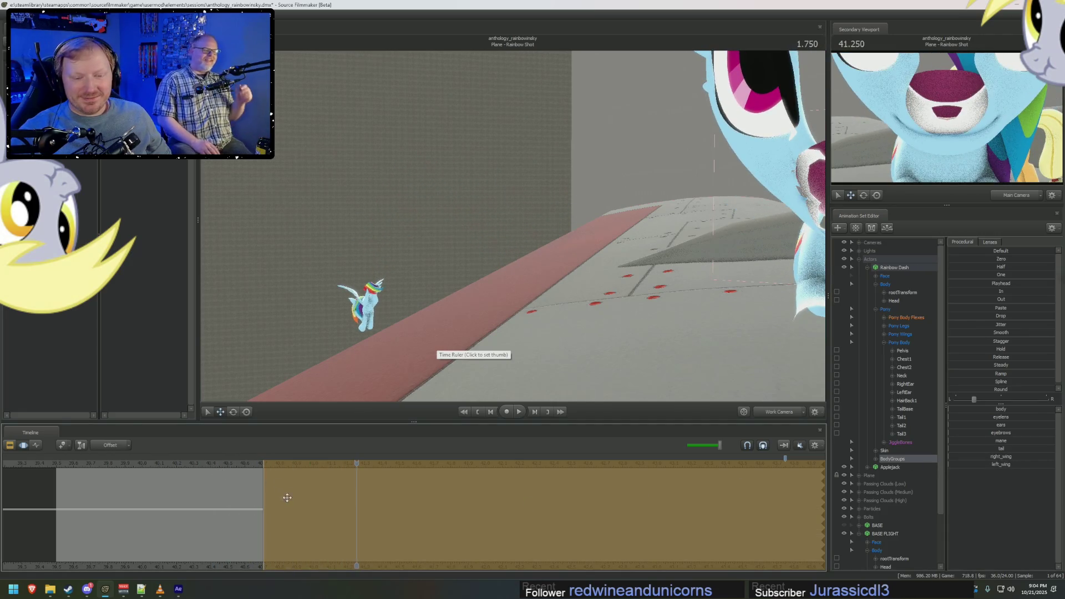
mouse_move(265, 495)
mouse_down()
mouse_move(210, 472)
mouse_move(121, 471)
mouse_move(313, 471)
mouse_up()
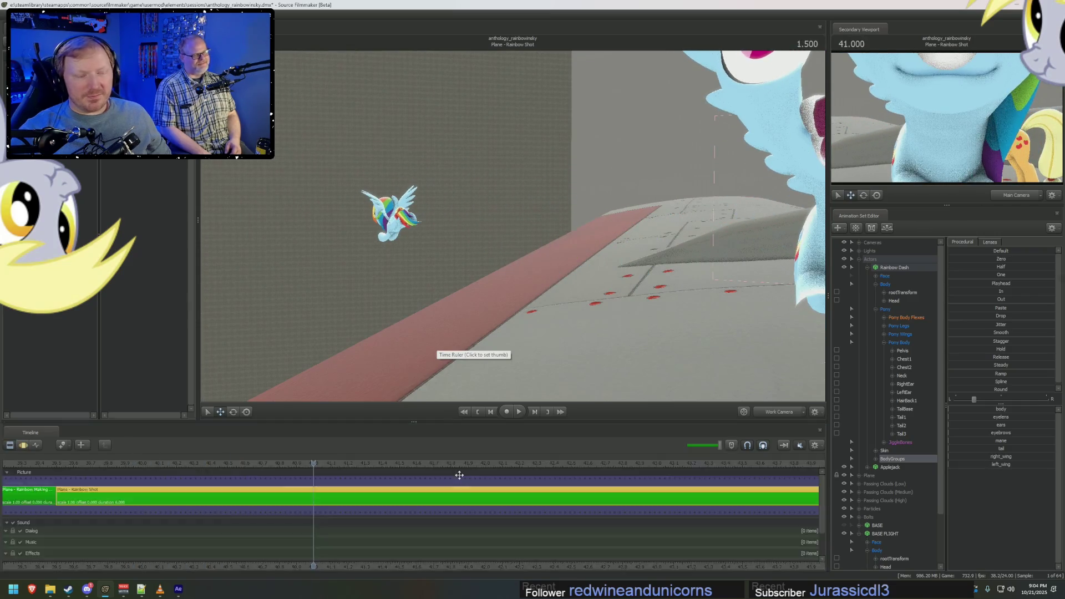
key(F3)
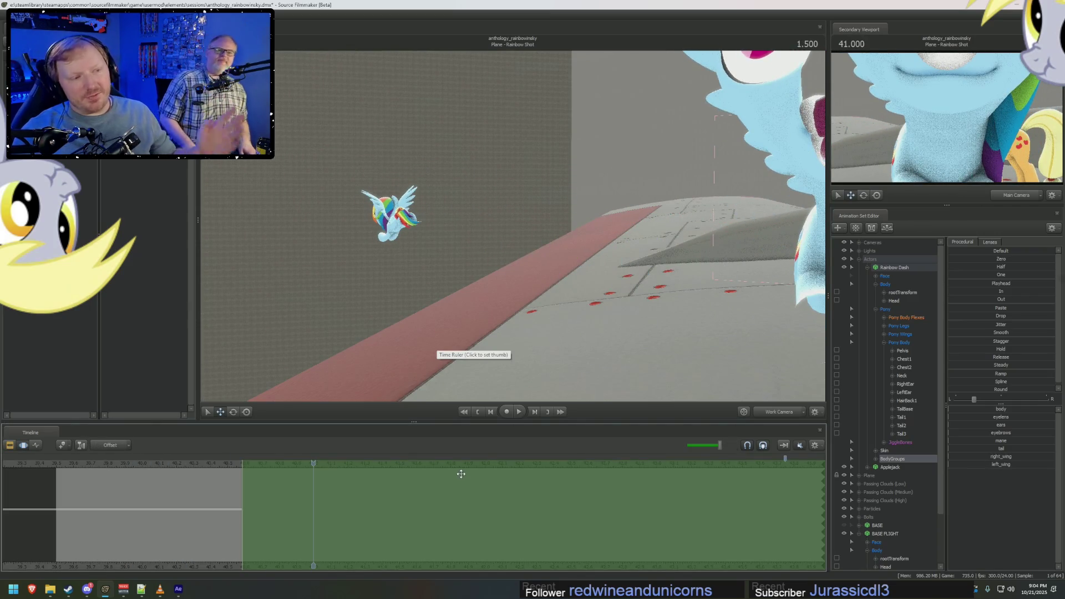
click(875, 269)
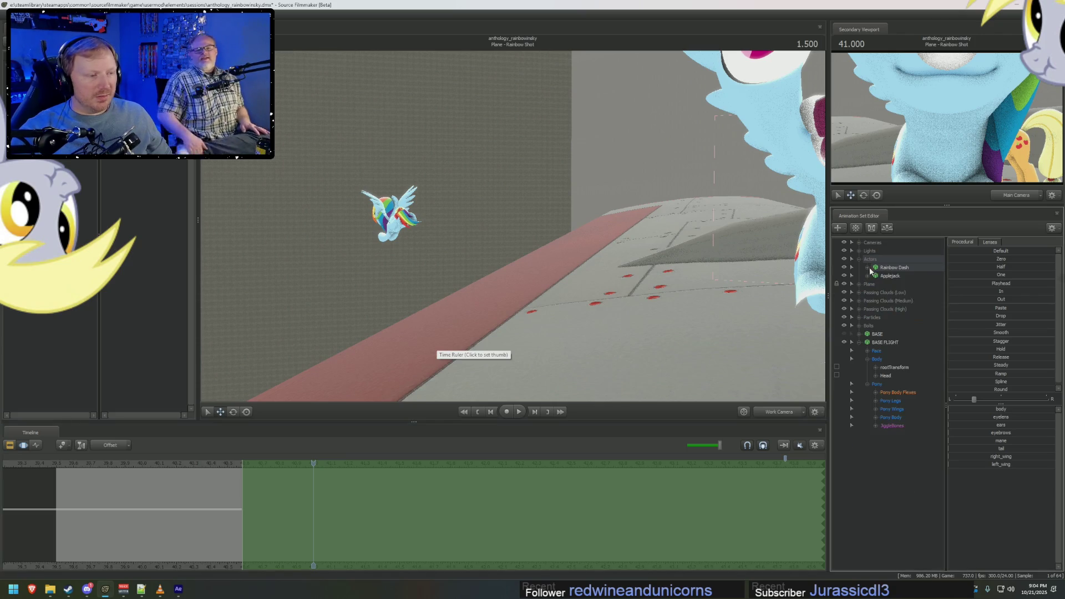
Delete the BASE LIGHT animation set from the scene tree.
right_click(884, 341)
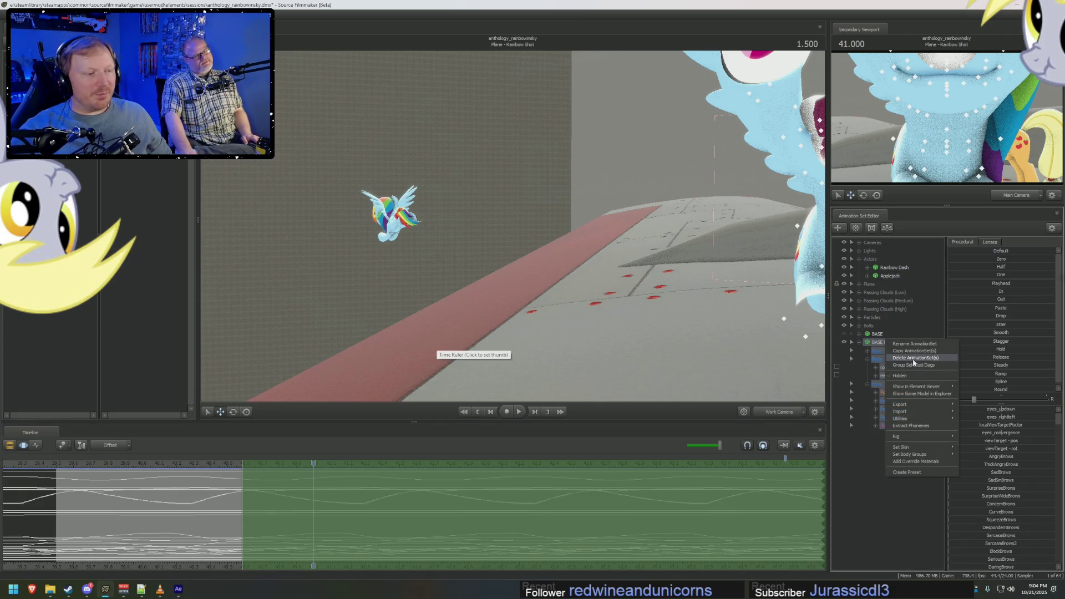
click(913, 359)
right_click(749, 270)
click(774, 282)
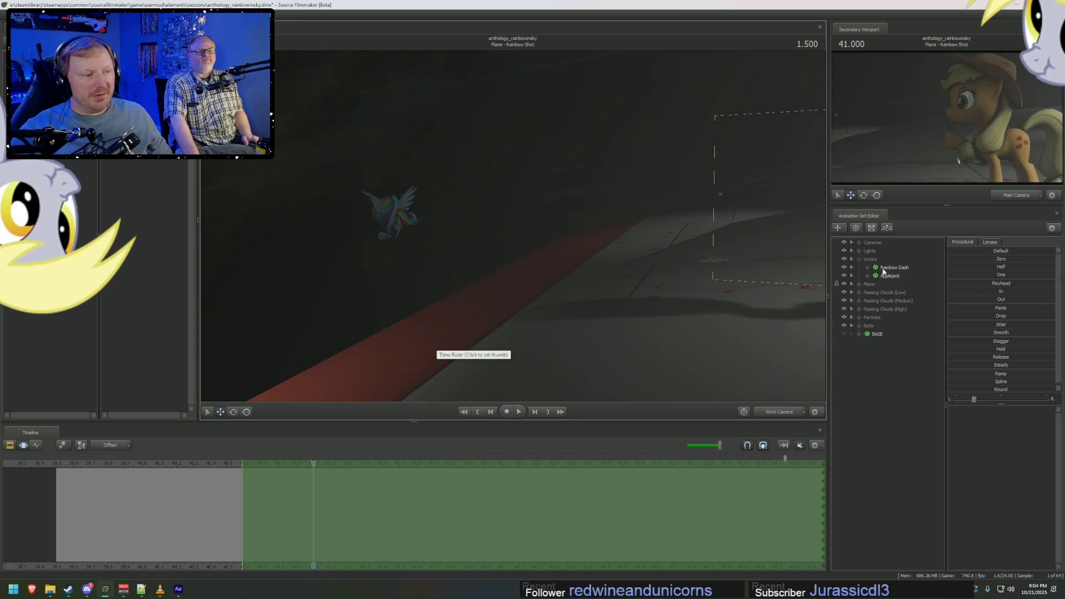
Switch to the shot camera on Applejack and play the shot back from an earlier frame.
click(780, 411)
key(F2)
mouse_move(316, 480)
mouse_down()
mouse_move(283, 481)
mouse_move(518, 480)
mouse_up()
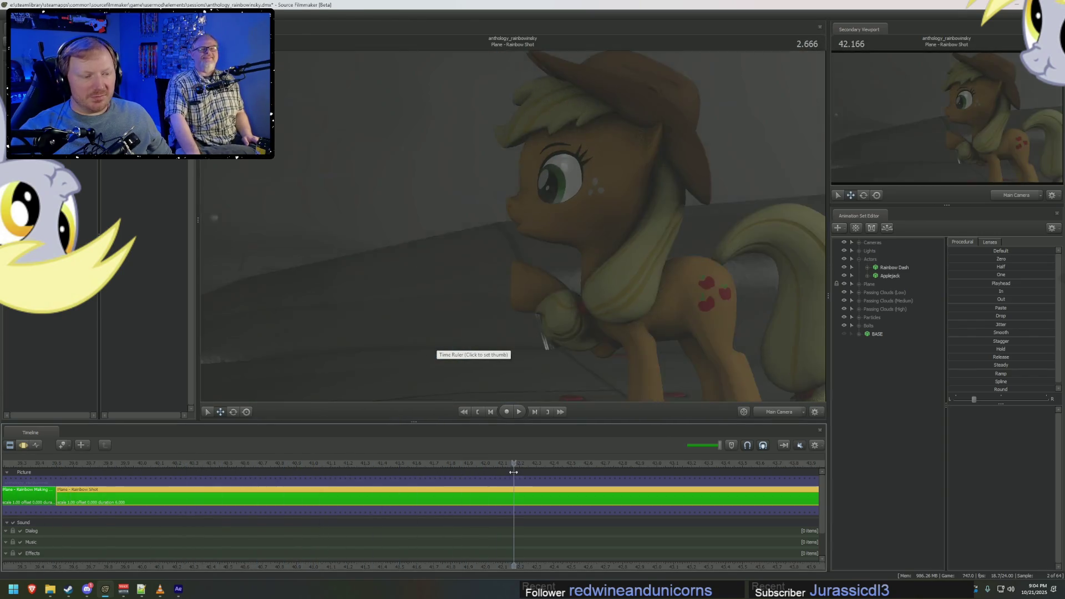
key(space)
Back in the work view, move into the preceding shot and turn off Enable Lighting so the scene shows brightly.
click(780, 412)
drag(696, 345, 499, 250)
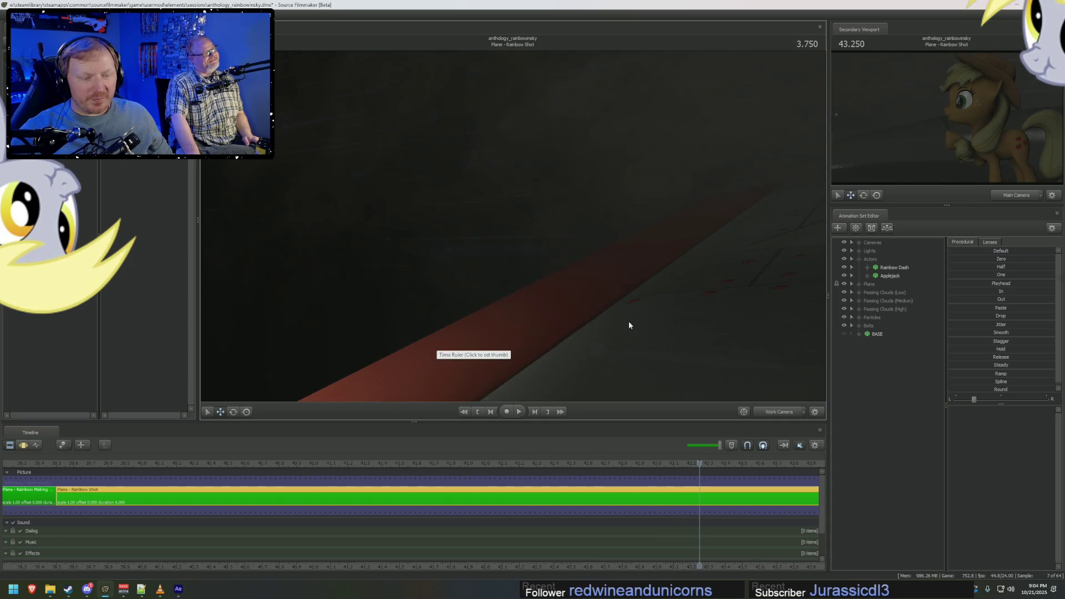
mouse_move(619, 468)
mouse_down()
mouse_move(233, 466)
mouse_move(470, 462)
mouse_up()
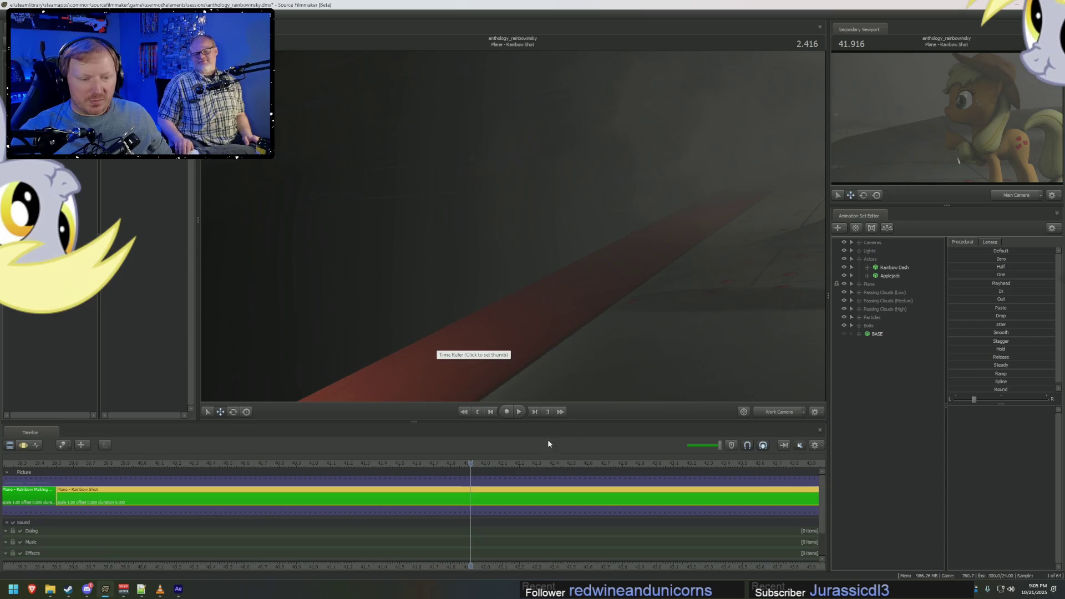
key(F2)
scroll(532, 491, down, 3)
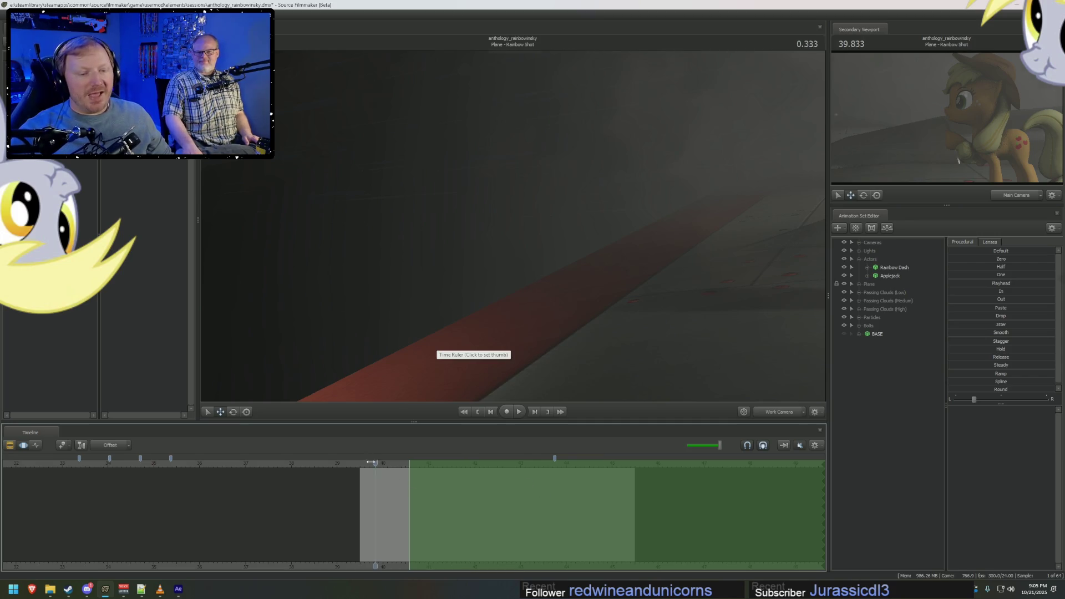
drag(372, 463, 359, 463)
right_click(741, 376)
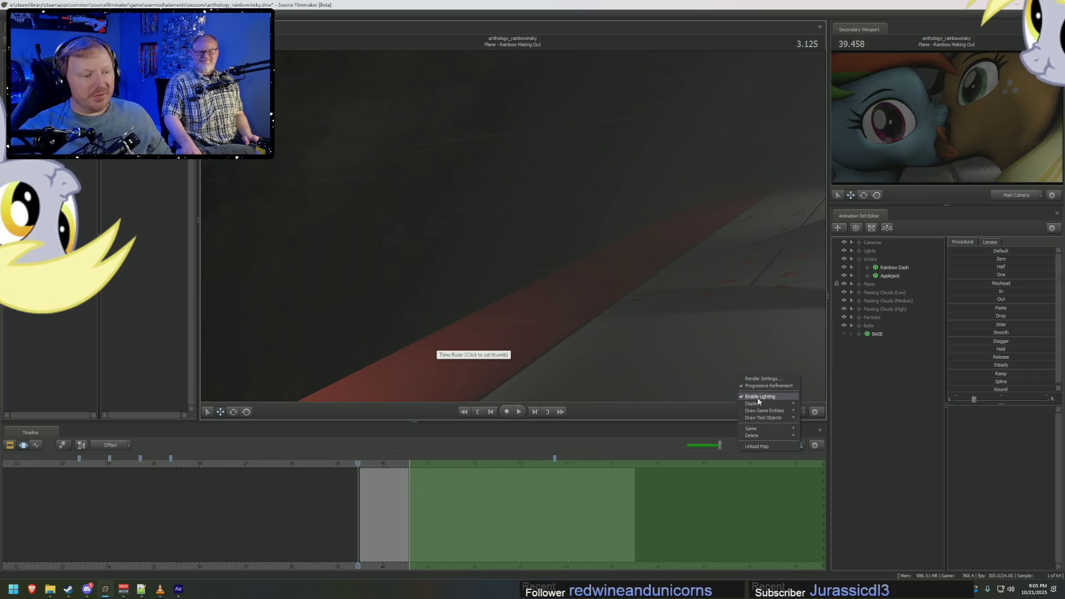
click(757, 397)
Replay Rainbow Dash's walk from the shot's start several times through the shot camera.
click(778, 412)
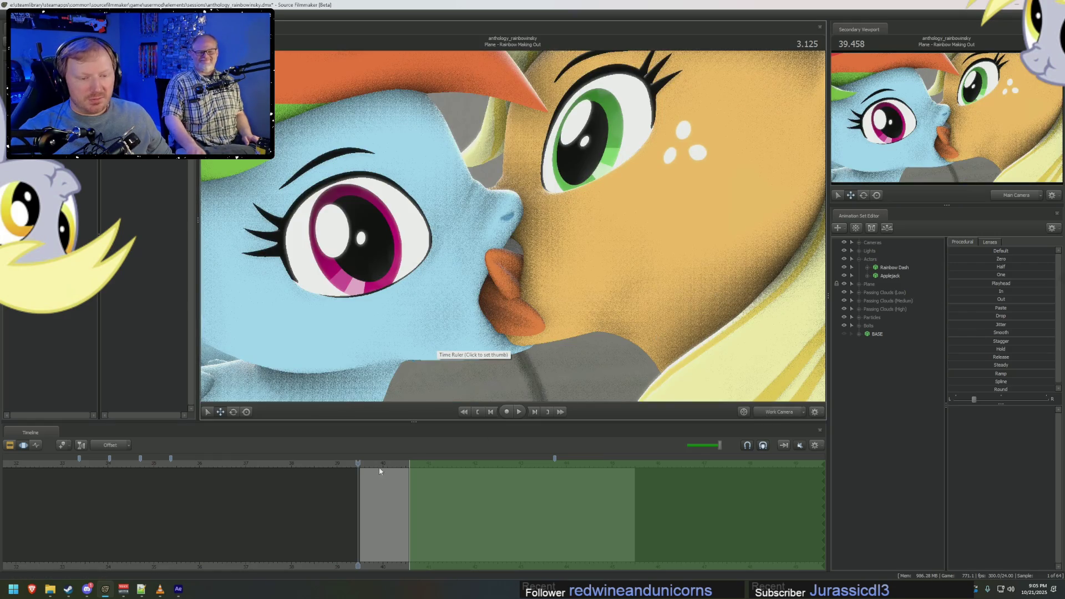
drag(380, 471, 360, 472)
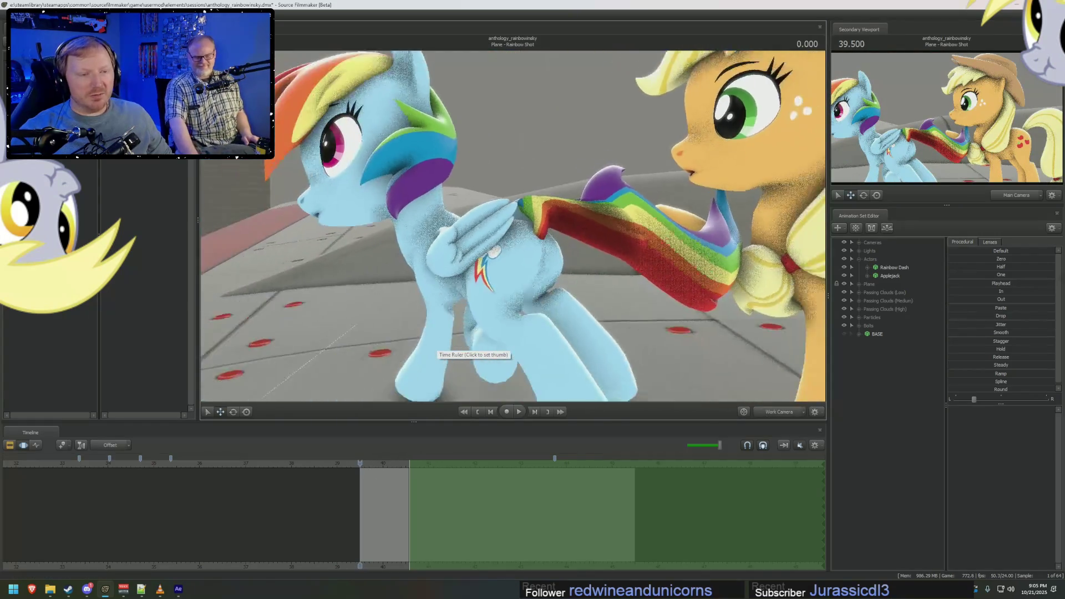
key(space)
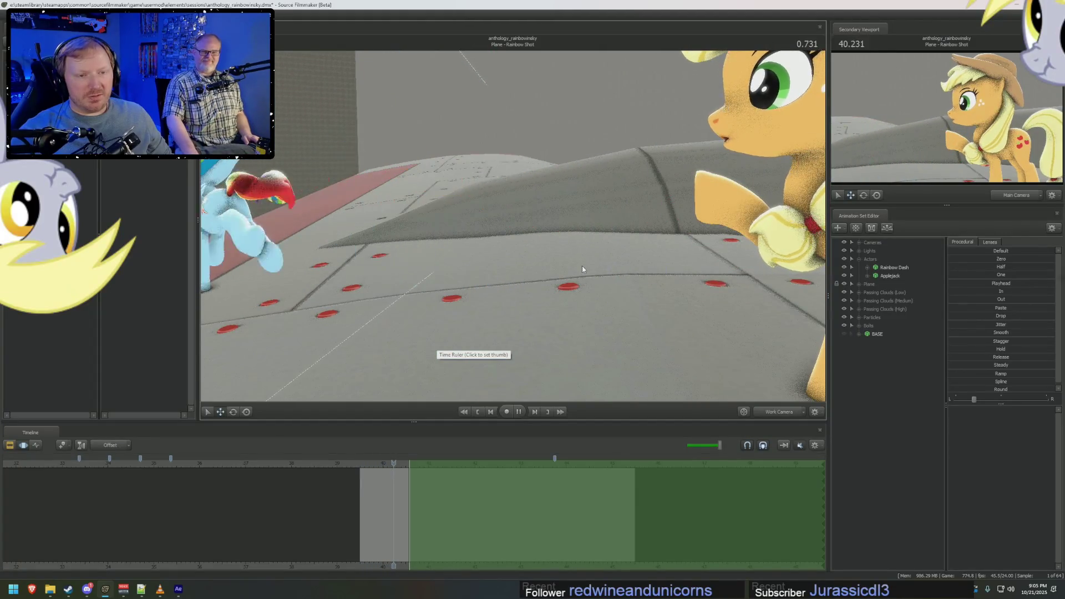
click(364, 464)
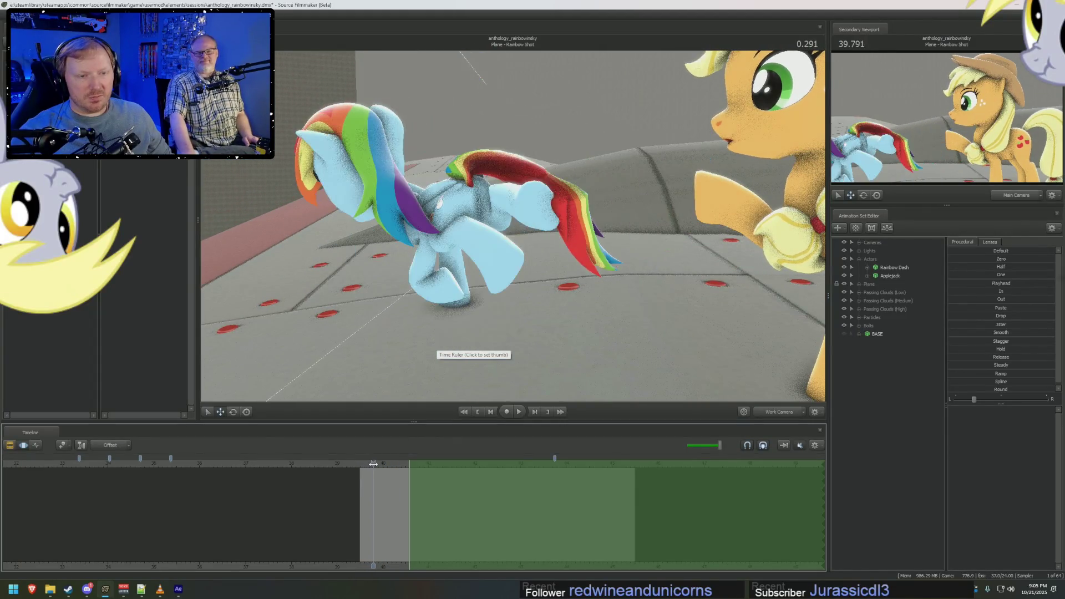
click(363, 463)
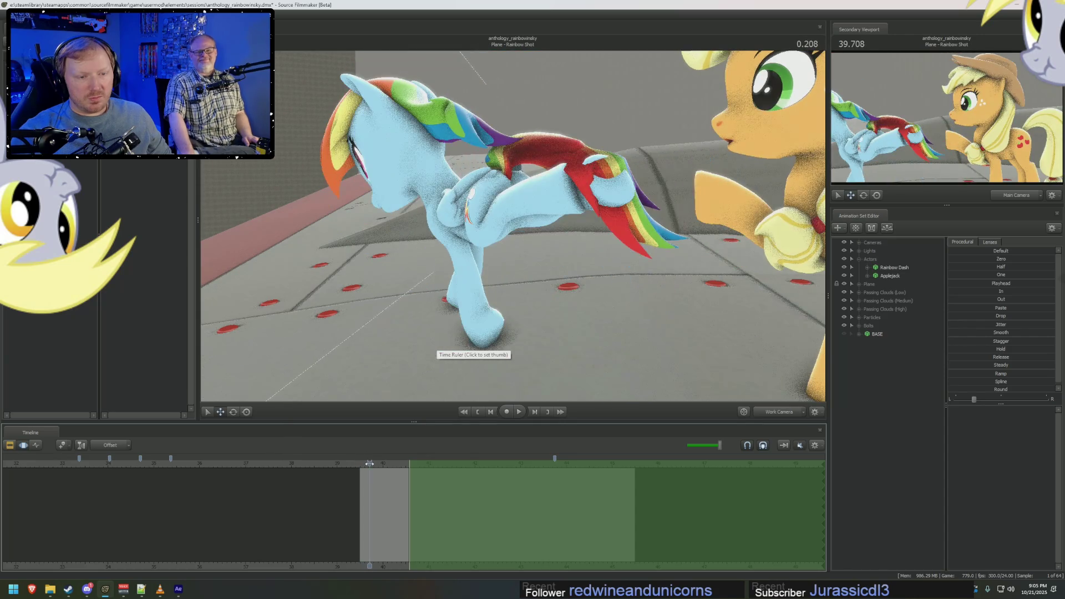
click(363, 463)
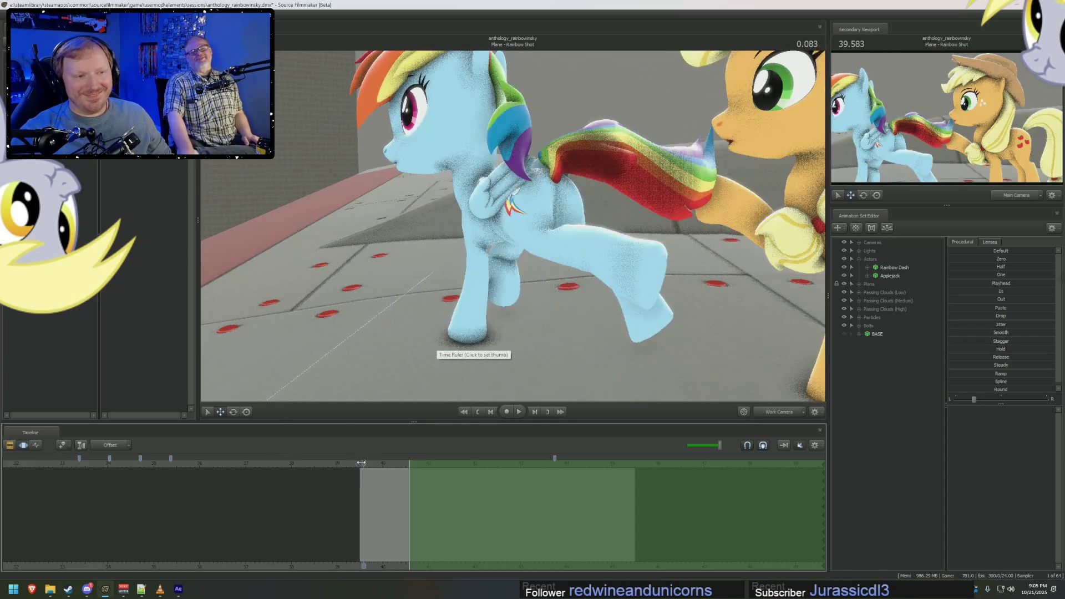
mouse_move(338, 458)
mouse_down()
mouse_move(319, 460)
mouse_move(359, 474)
mouse_move(399, 466)
mouse_move(379, 464)
mouse_up()
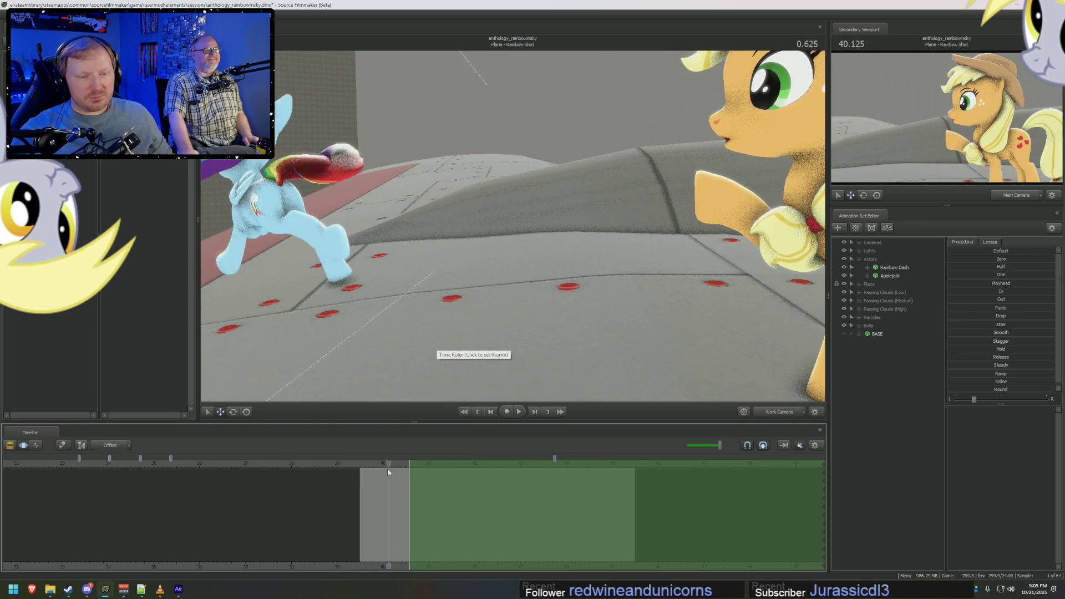
click(423, 498)
Orbit behind Rainbow Dash to inspect her hind legs up close and select her animation set.
drag(499, 250, 416, 209)
mouse_move(499, 225)
mouse_down()
mouse_move(416, 208)
mouse_move(333, 233)
mouse_up()
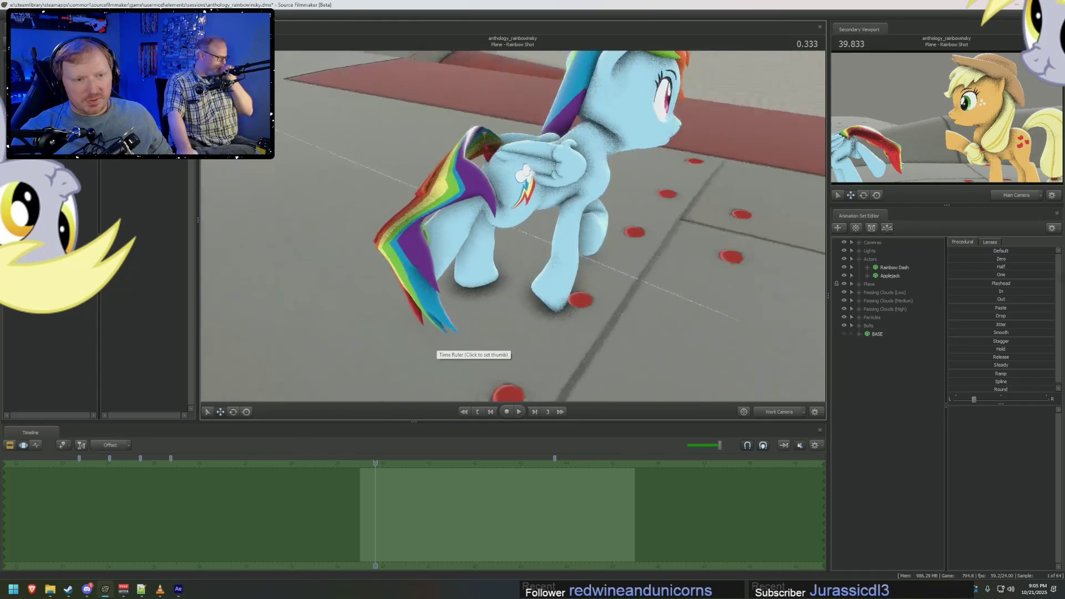
drag(533, 233, 569, 231)
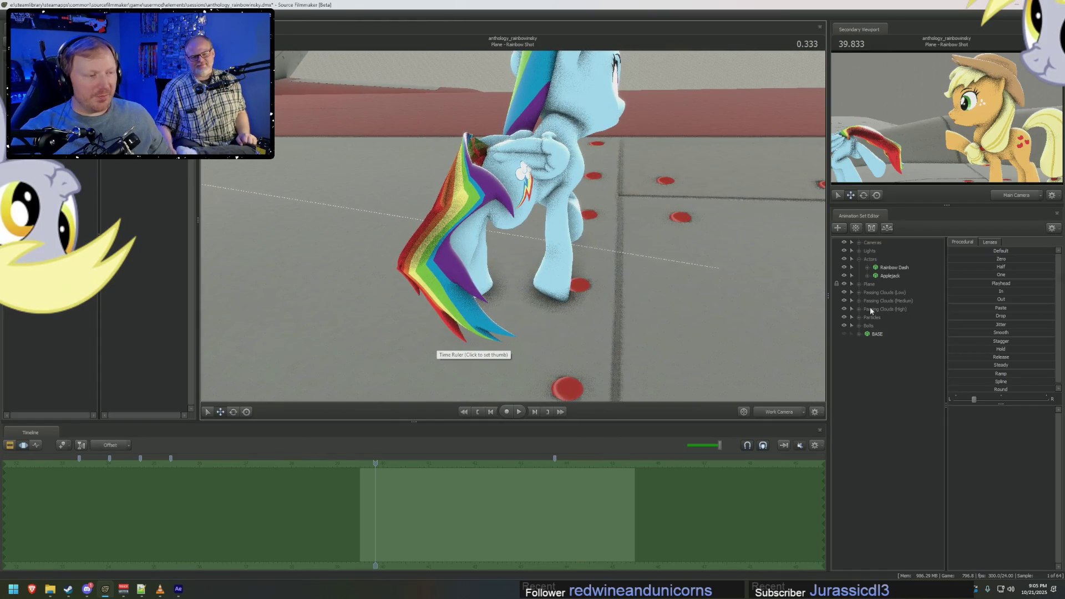
click(888, 275)
Give Rainbow Dash's animation set a different skin so her tail shows rainbow colours.
right_click(887, 275)
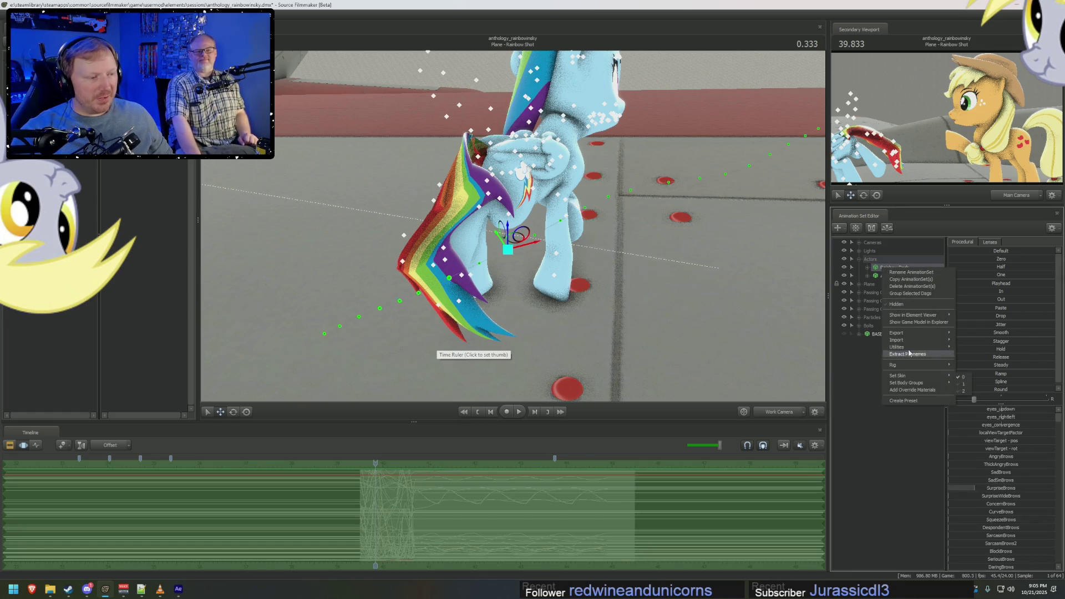
click(981, 361)
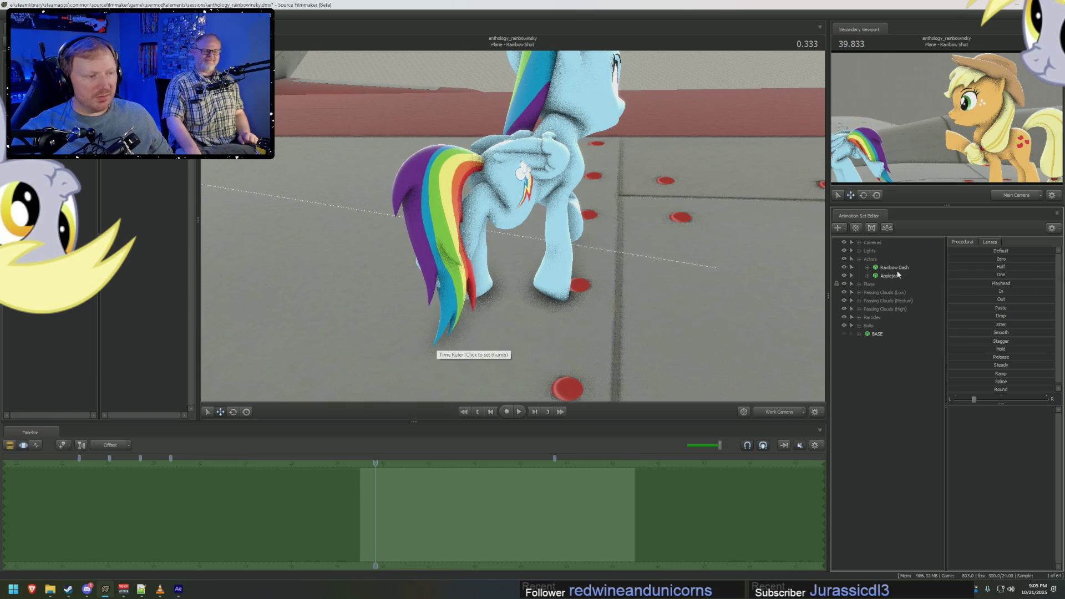
click(900, 268)
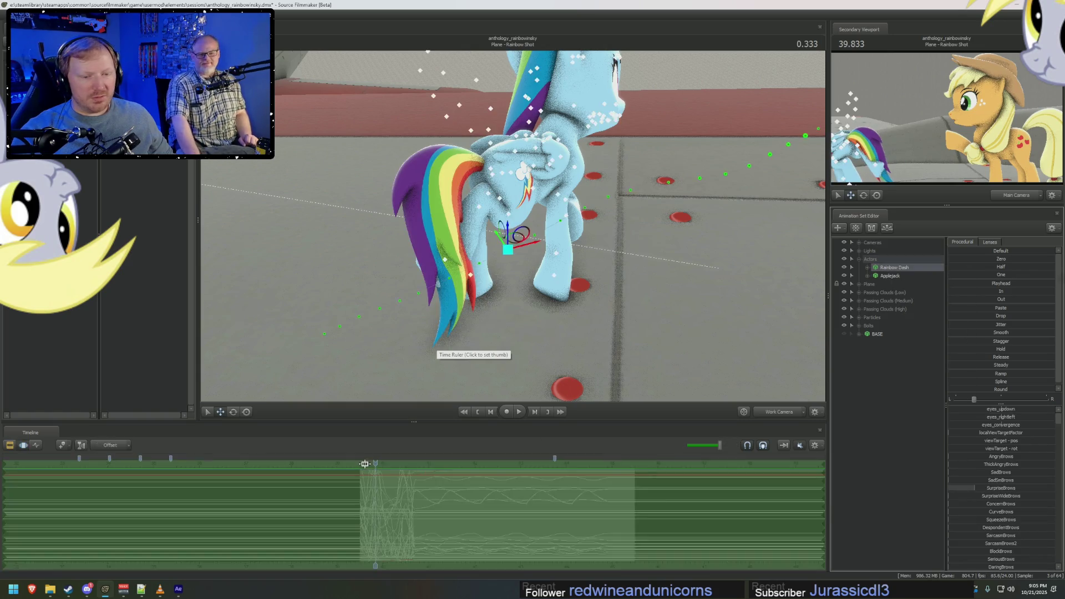
Replay the takeoff twice, widen the view on both ponies and return the shot to 0.000.
click(362, 464)
key(space)
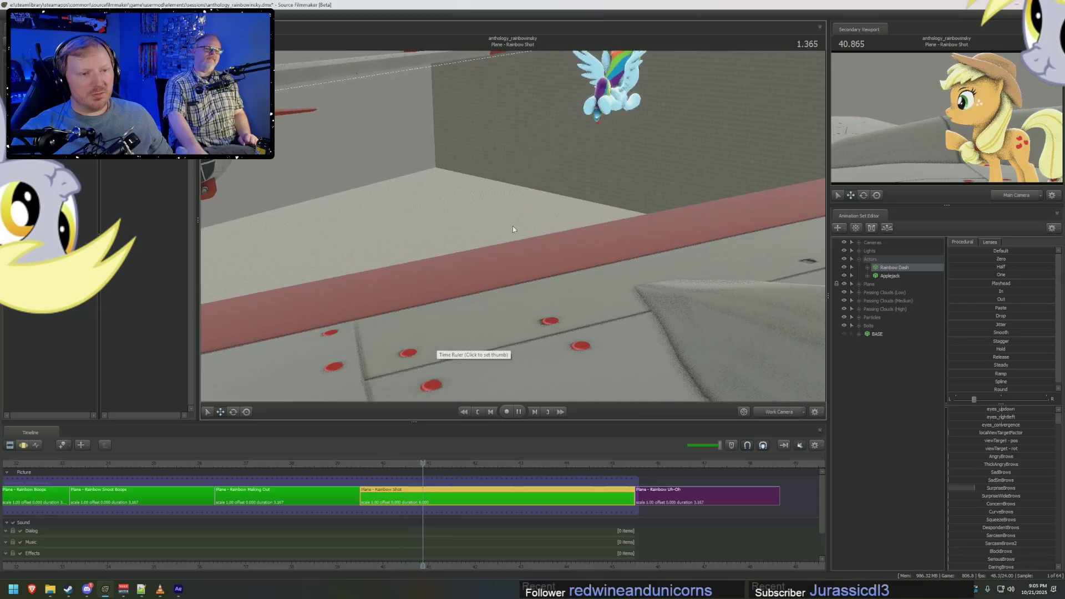
key(space)
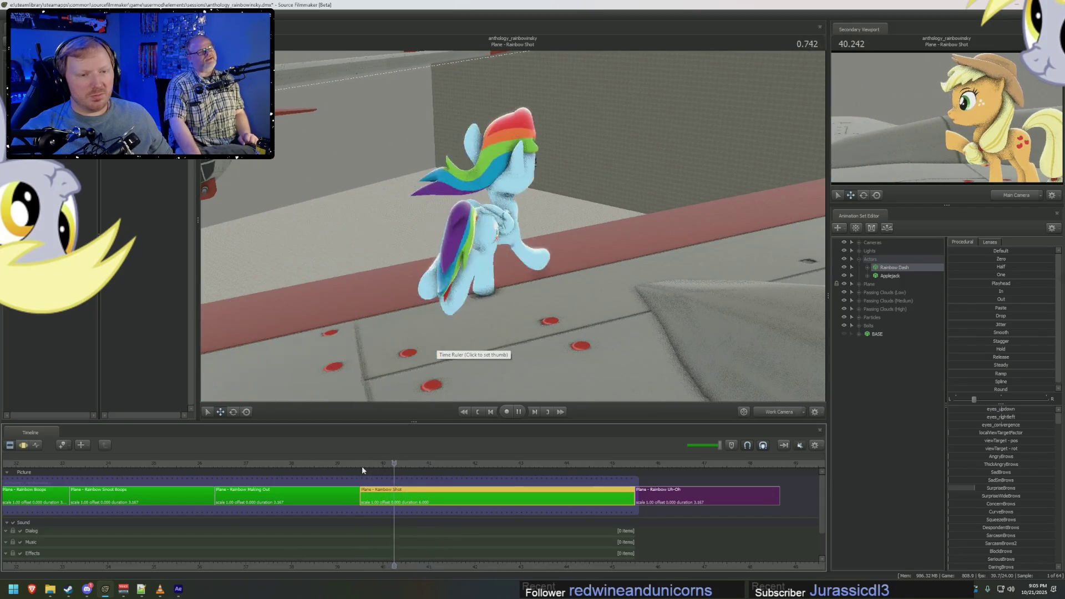
click(362, 464)
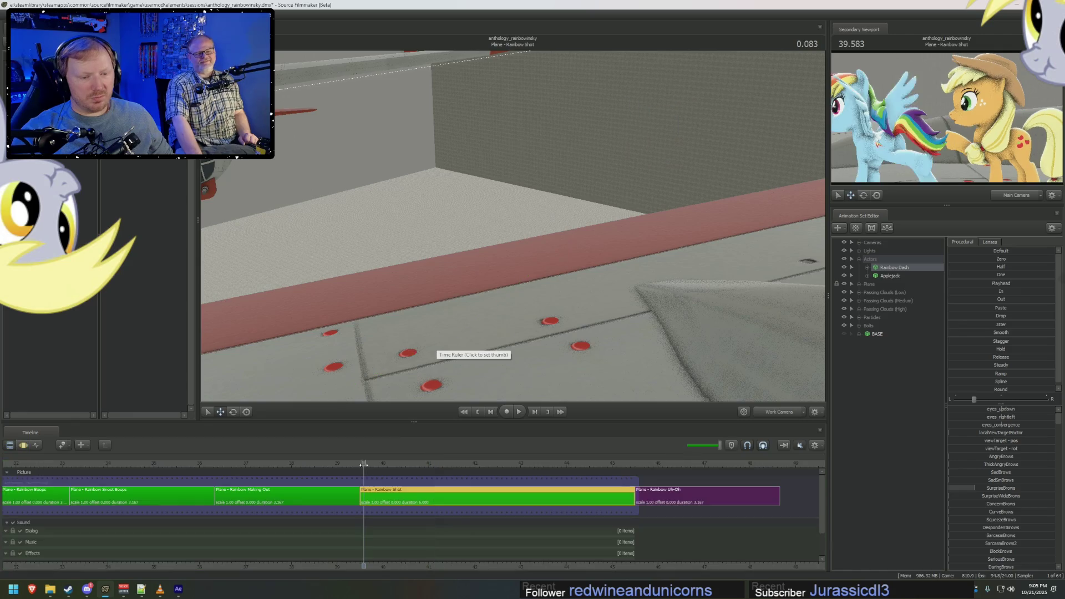
drag(512, 225, 455, 378)
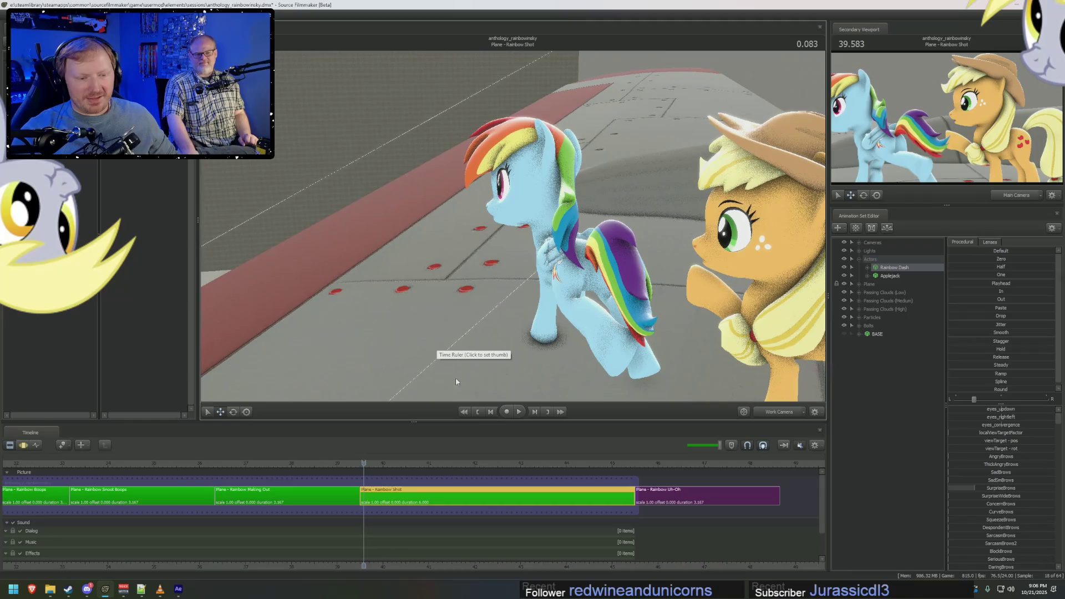
click(361, 464)
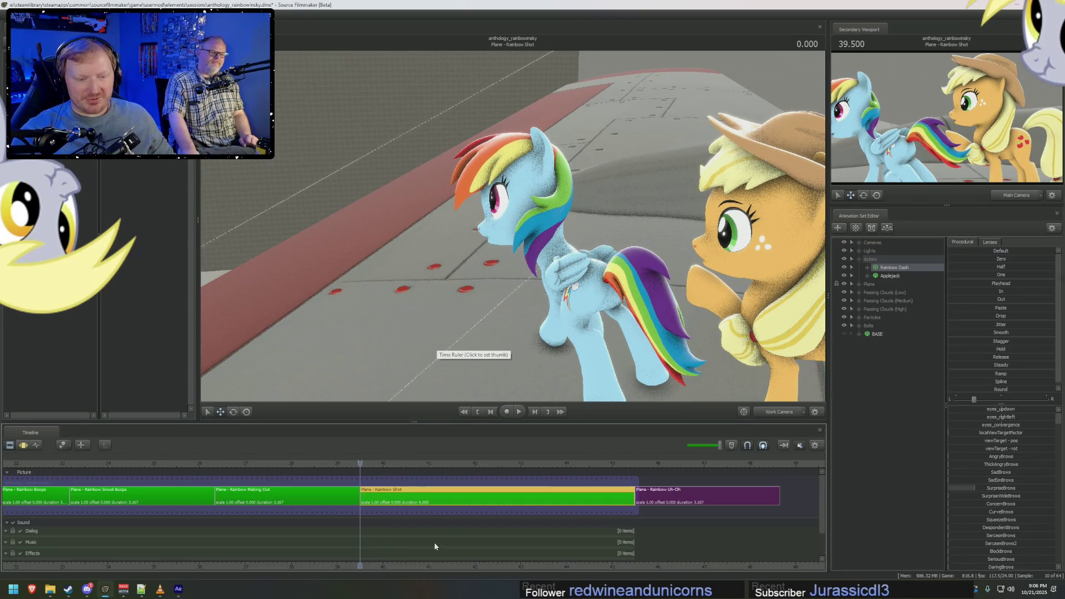
scroll(433, 545, up, 2)
Replay the takeoff, show Rainbow Dash's motion curves at her mid-air moment and expand her controls.
middle_drag(382, 572, 228, 534)
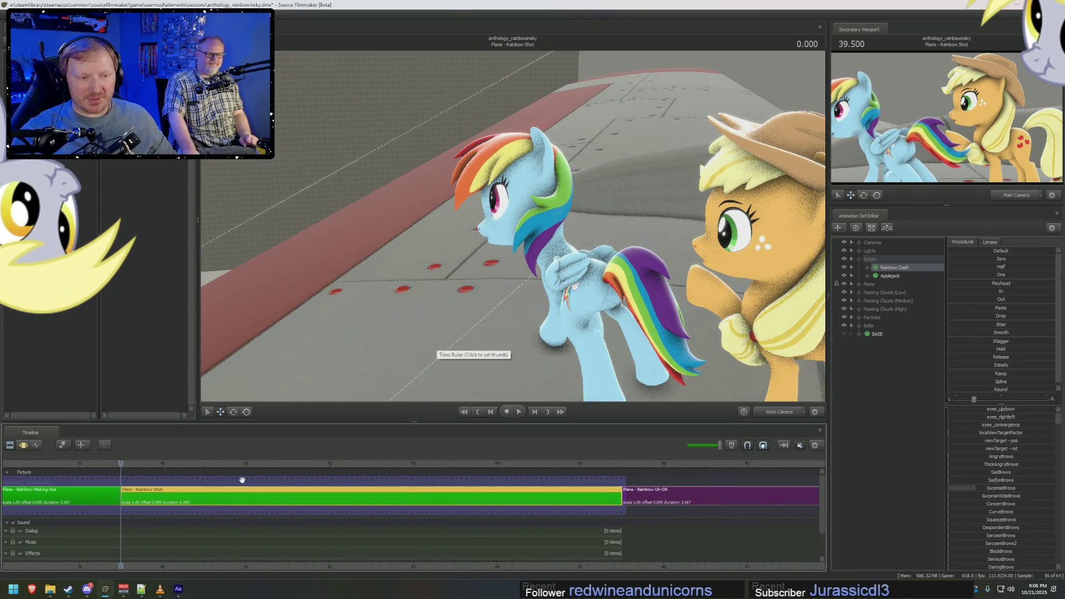
key(space)
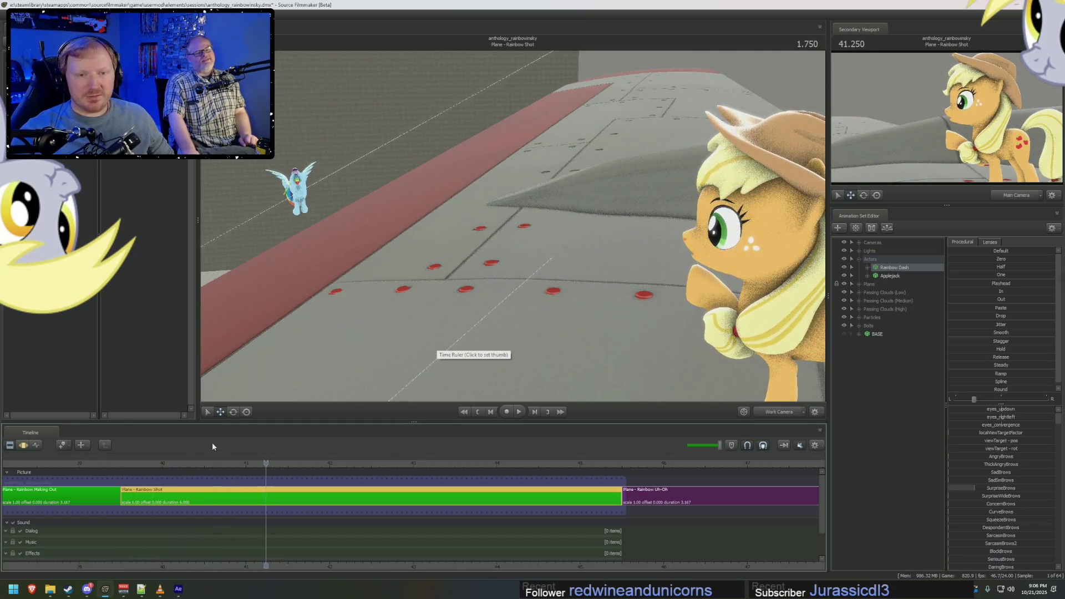
mouse_move(276, 456)
mouse_down()
mouse_move(181, 470)
mouse_move(259, 474)
mouse_up()
key(F3)
mouse_move(258, 511)
mouse_down()
mouse_move(179, 512)
mouse_move(216, 516)
mouse_up()
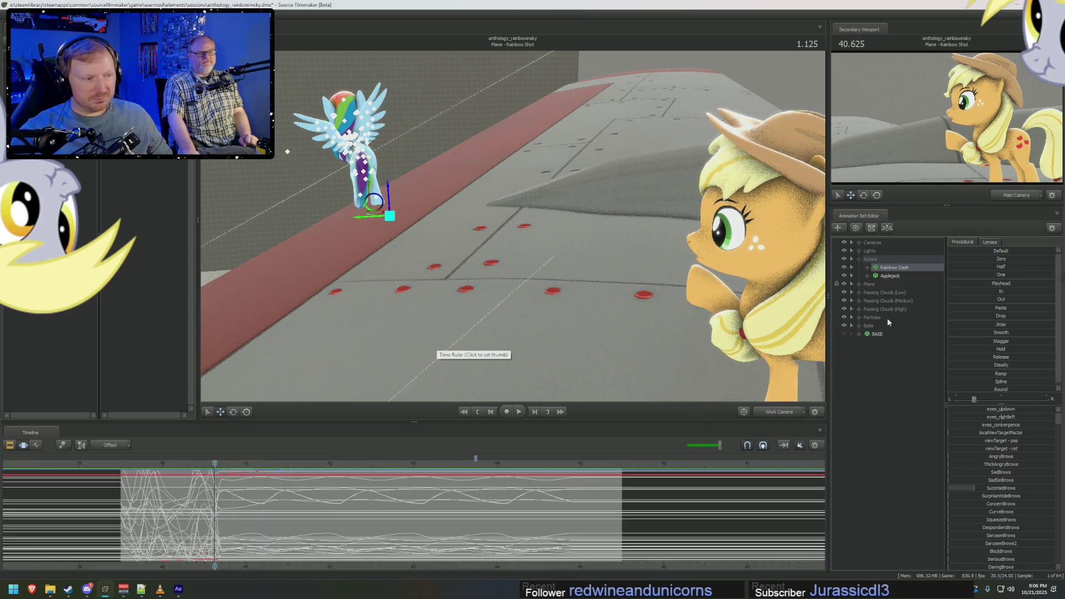
click(866, 268)
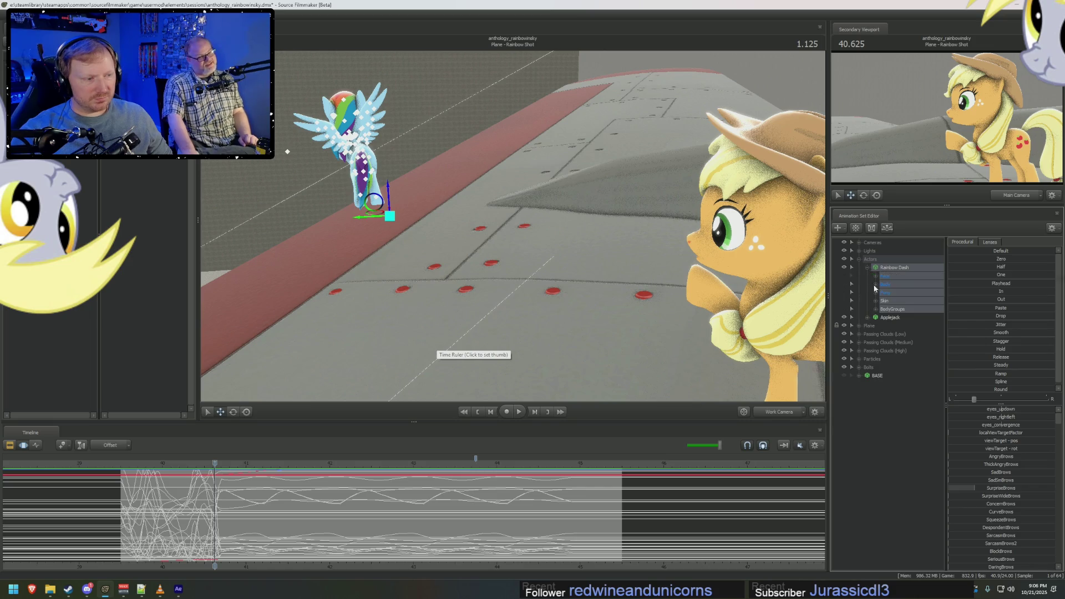
Isolate the rootTransform curves and scrub back to where Rainbow Dash touches the wing.
click(903, 291)
scroll(206, 538, up, 3)
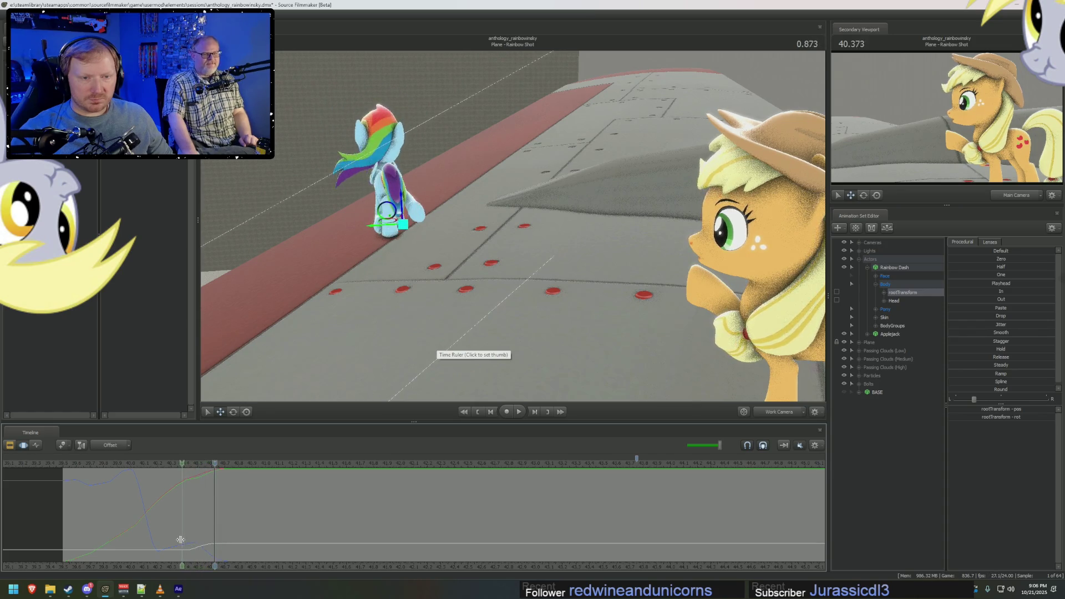
drag(228, 547, 195, 549)
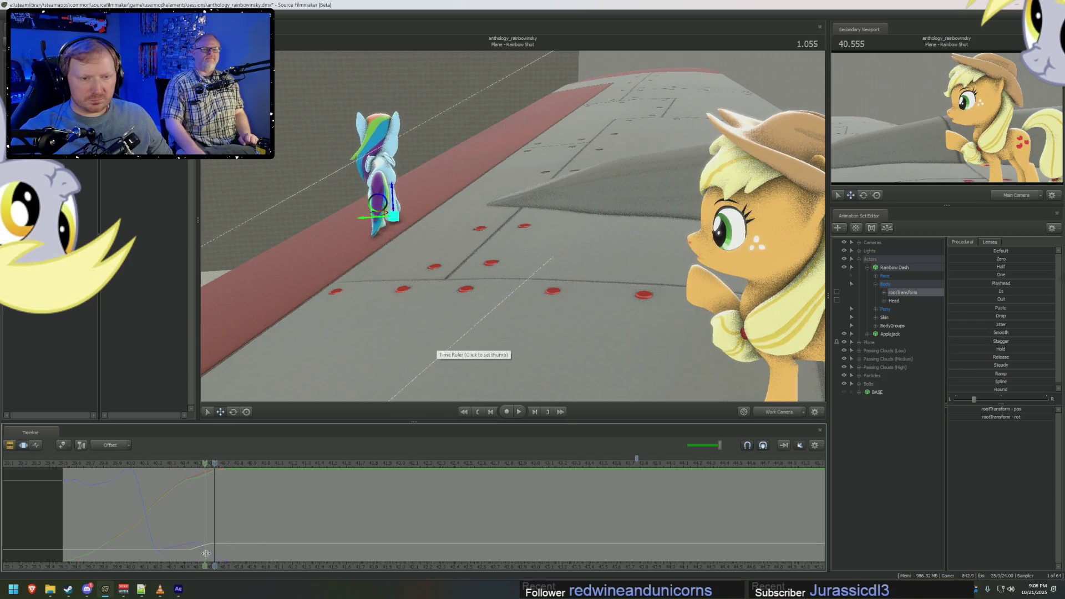
drag(217, 556, 203, 551)
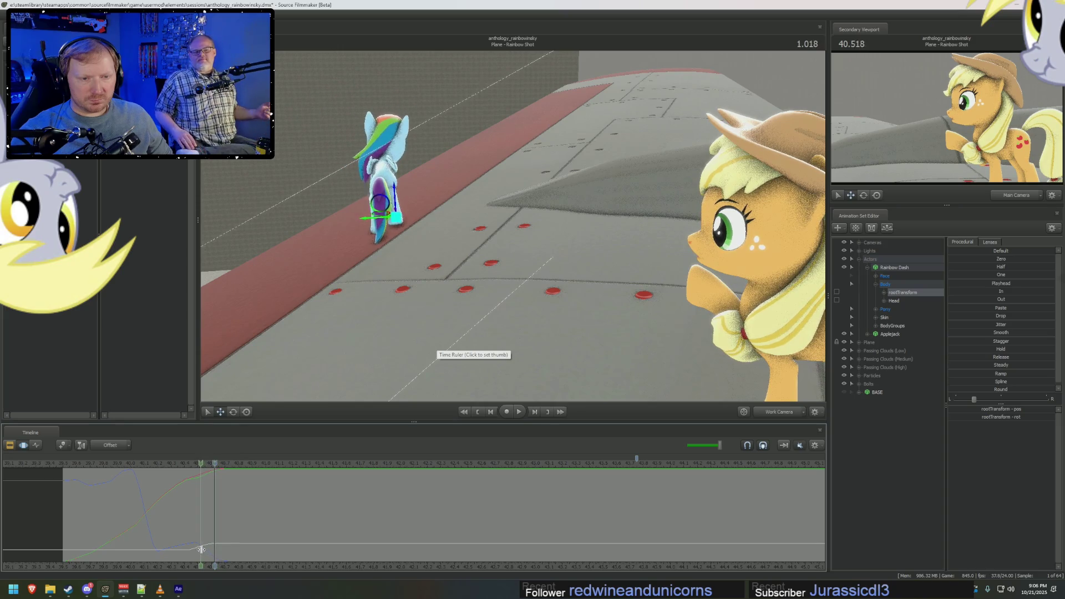
drag(500, 249, 416, 208)
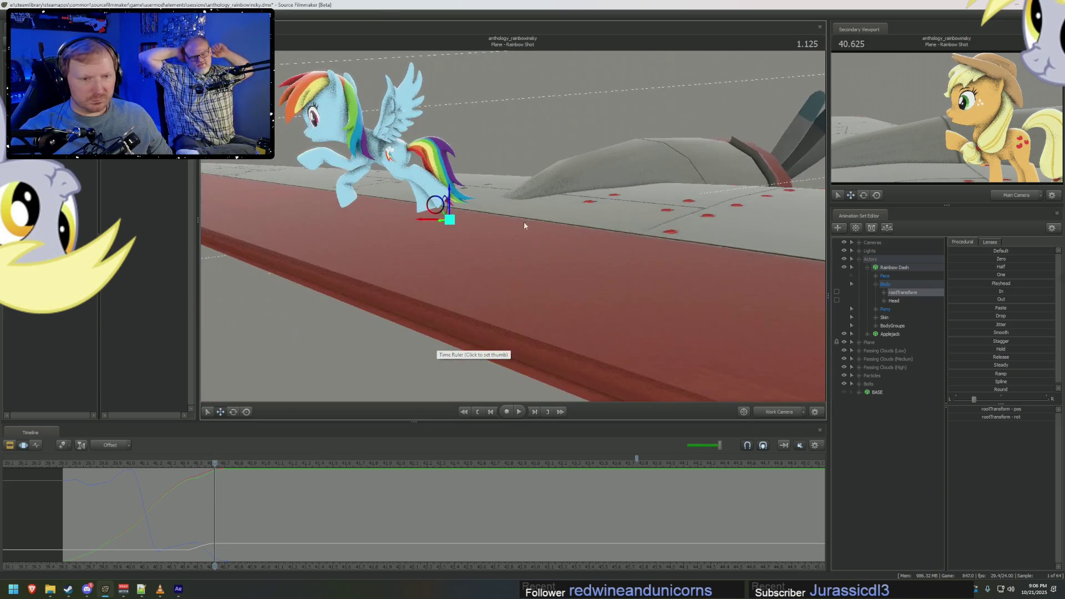
drag(499, 250, 466, 250)
mouse_move(215, 480)
mouse_down()
mouse_move(204, 480)
mouse_move(212, 490)
mouse_up()
Mark a time range around the liftoff near 1.1 and settle her root pose onto the walkway.
drag(212, 490, 266, 491)
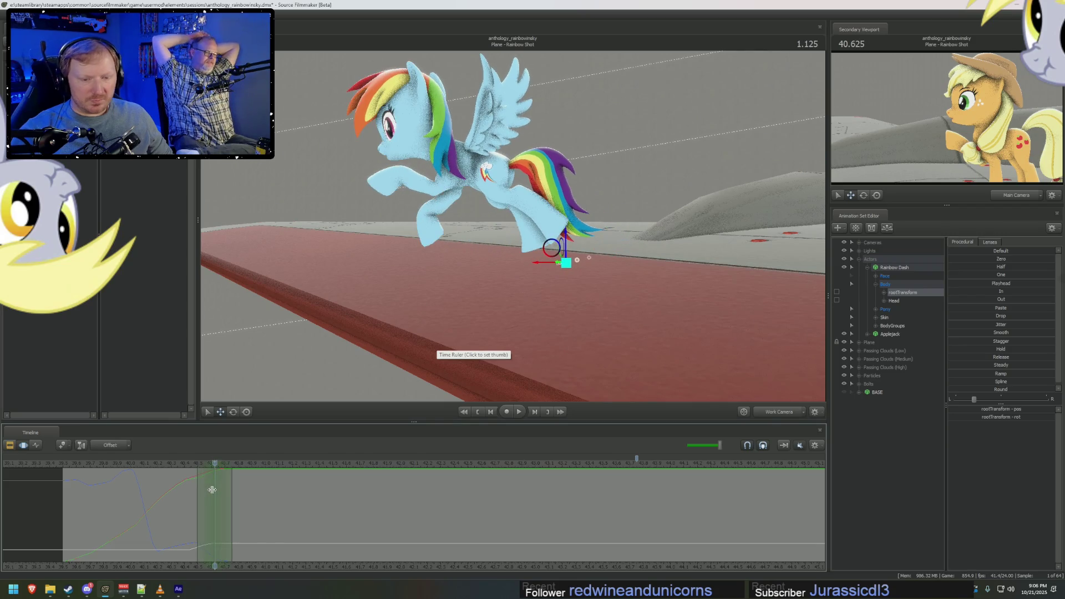
click(208, 482)
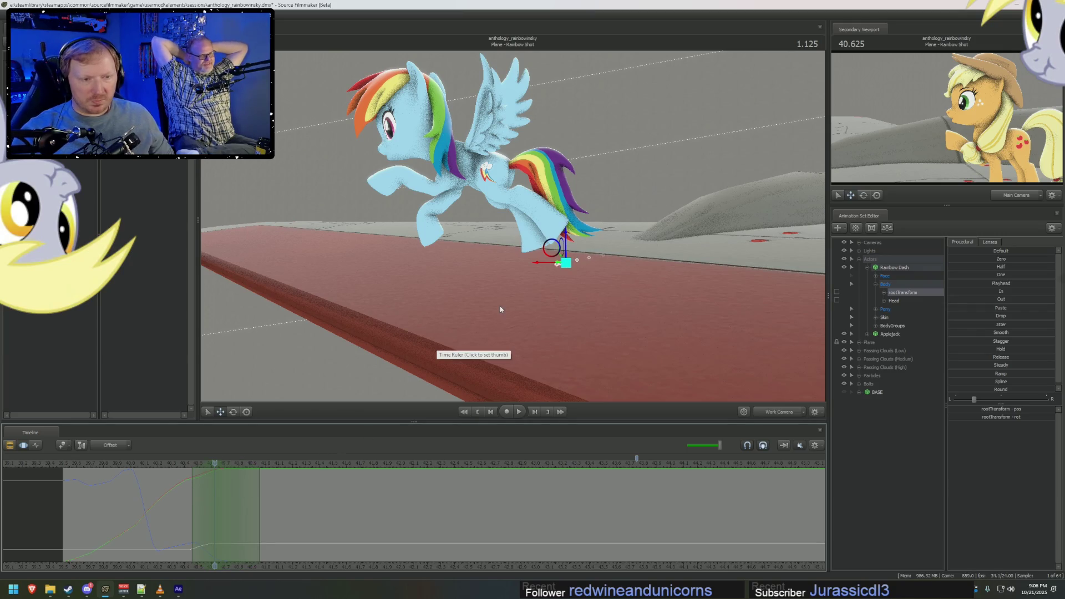
drag(214, 464, 210, 464)
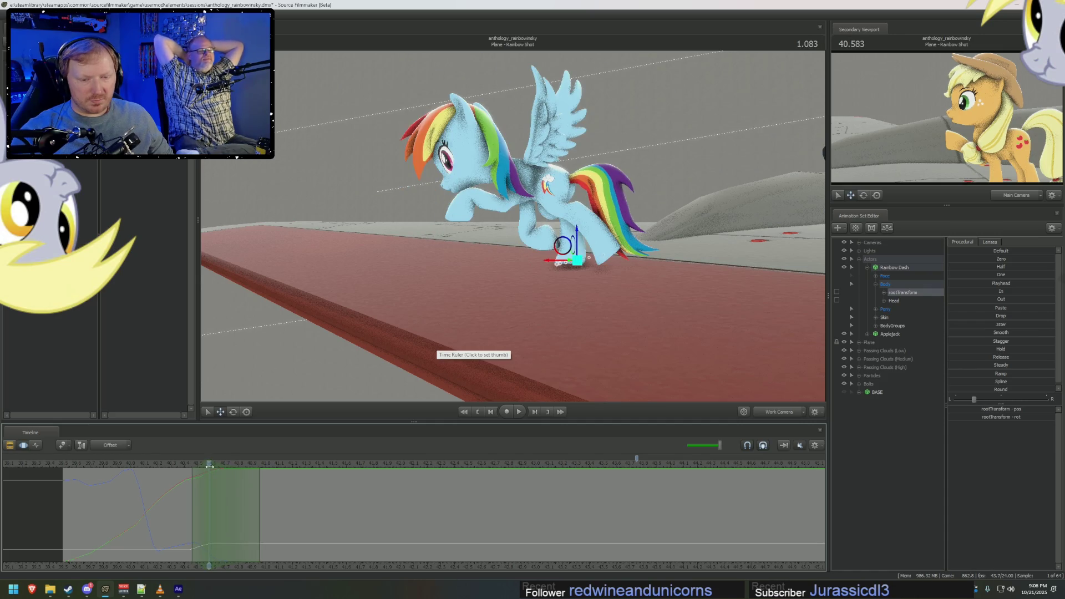
drag(579, 238, 581, 241)
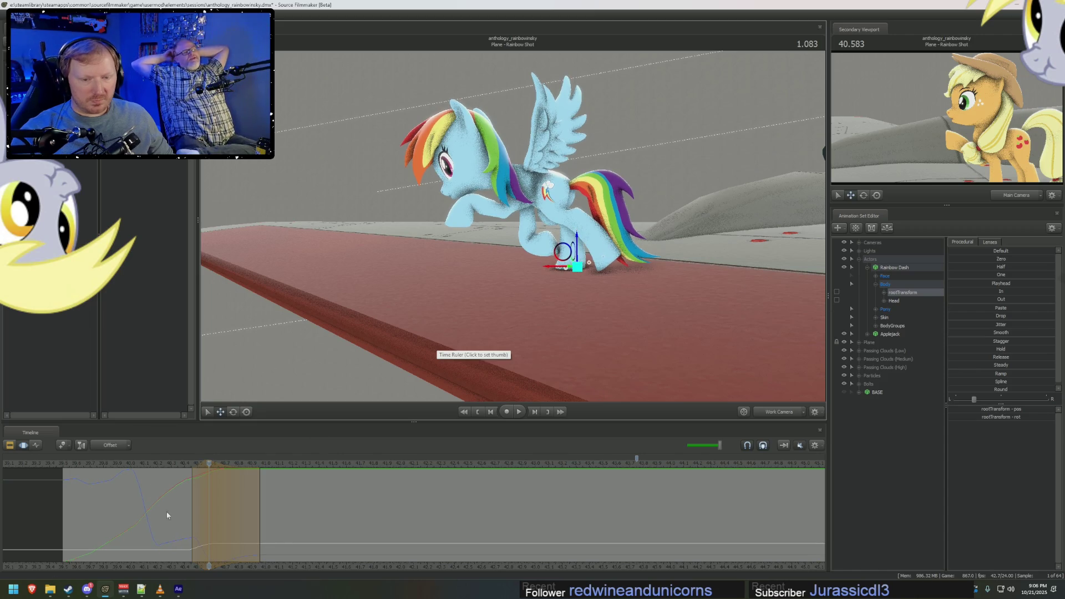
mouse_move(191, 507)
mouse_down()
mouse_move(225, 506)
mouse_move(187, 508)
mouse_move(204, 502)
mouse_up()
scroll(516, 224, up, 5)
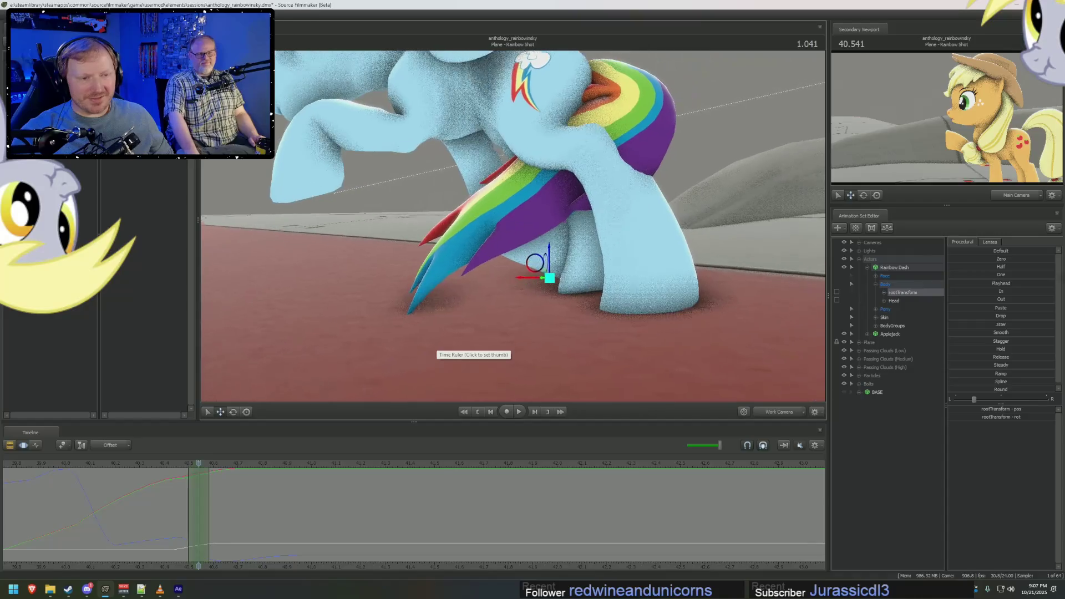
scroll(521, 219, up, 1)
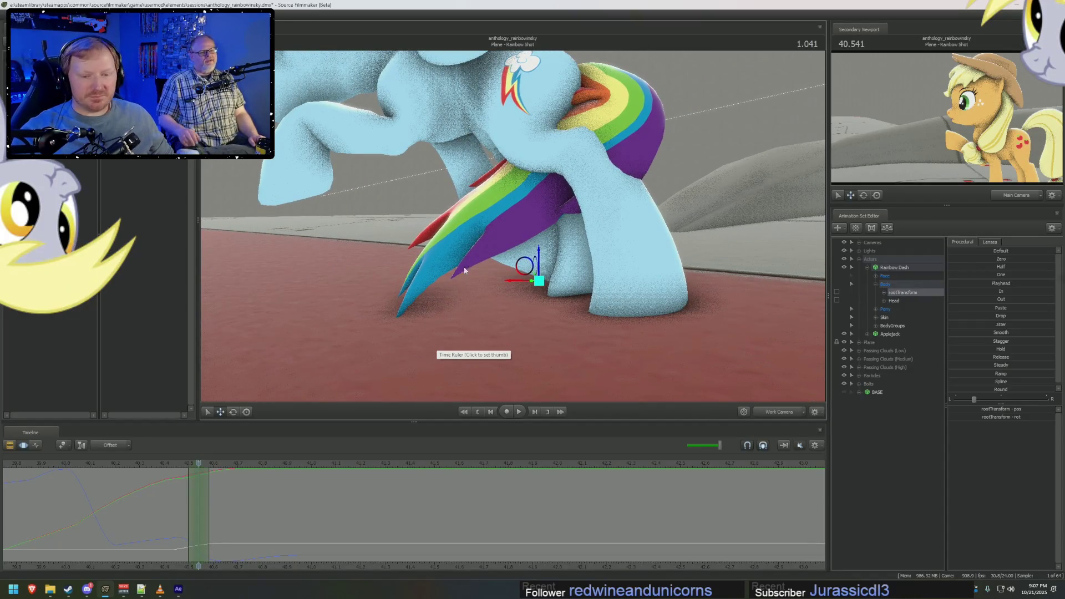
Scrub to 1.083, view the legs and select Rainbow Dash's right hind leg bone.
drag(200, 482, 226, 473)
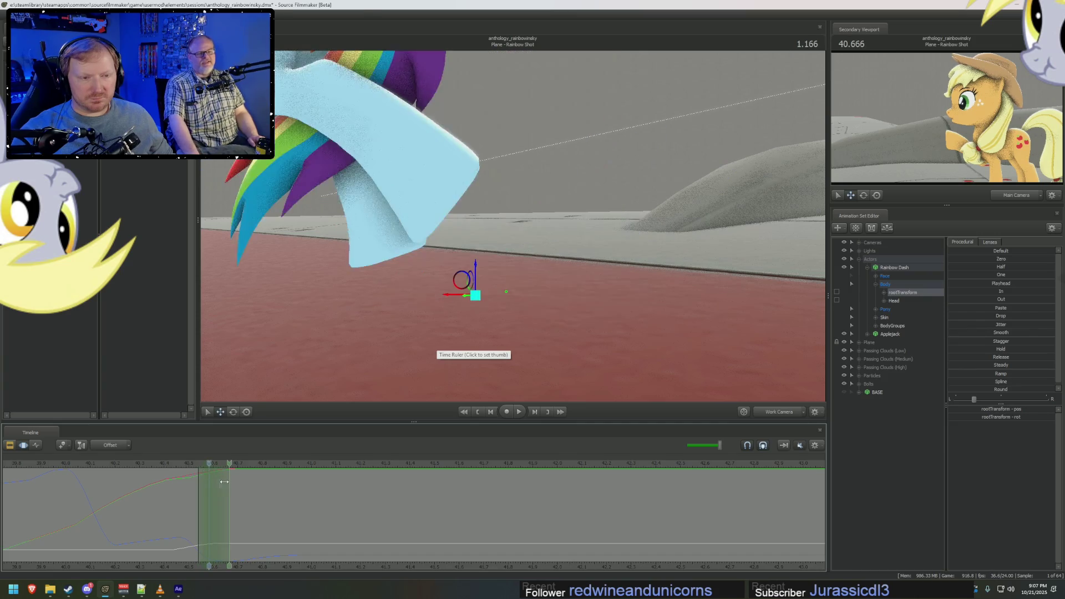
drag(499, 275, 555, 150)
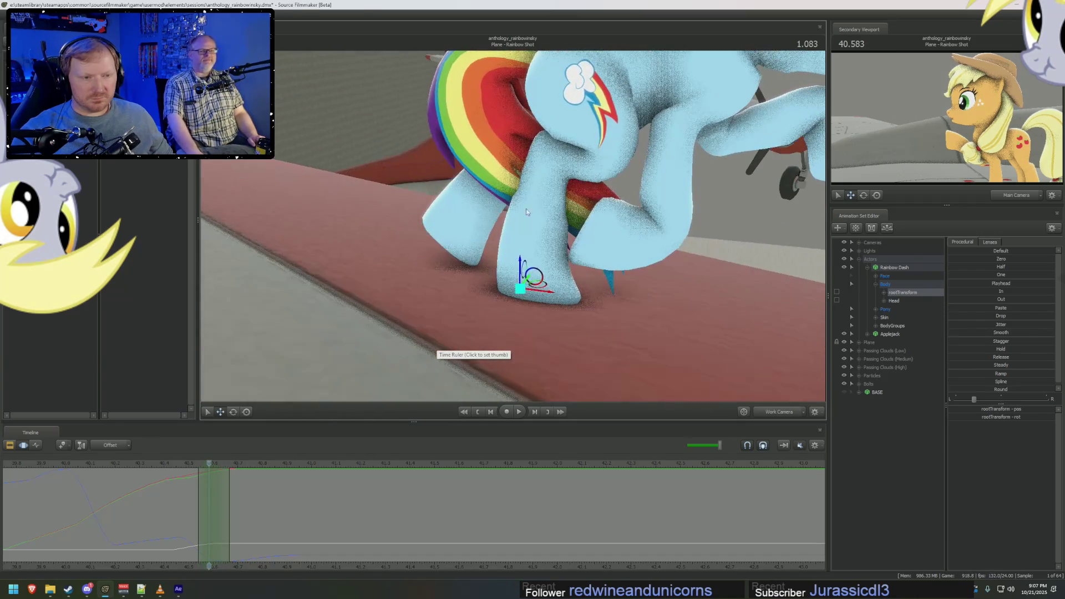
click(556, 147)
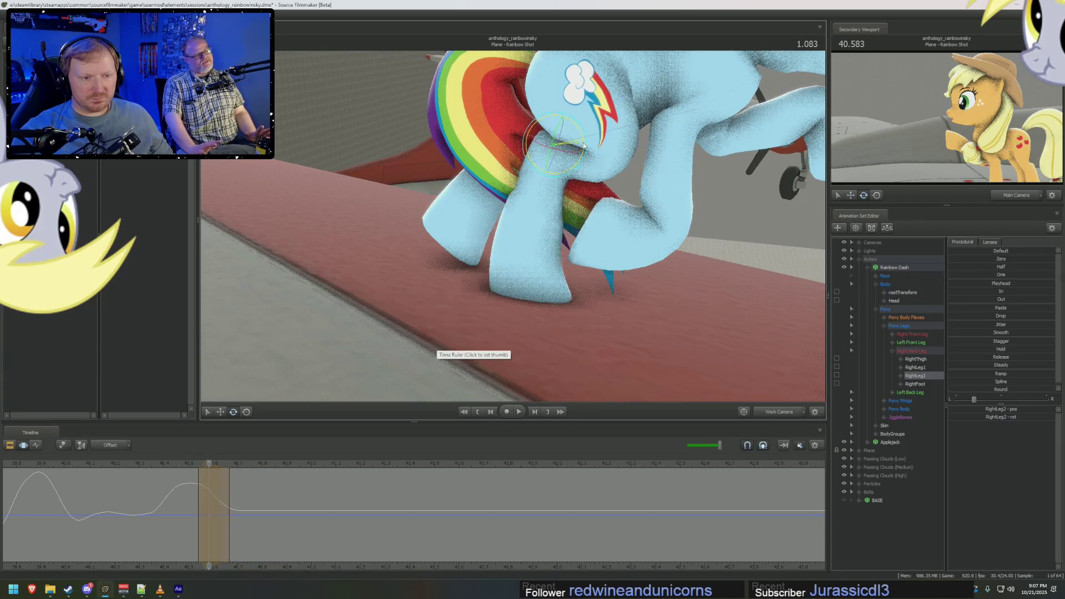
Rotate RightThigh, RightLeg1 and RightLeg2 so the right hind leg sweeps back during take-off.
drag(556, 147, 585, 153)
drag(211, 482, 258, 493)
mouse_move(499, 250)
mouse_down()
mouse_move(524, 213)
mouse_move(549, 199)
mouse_up()
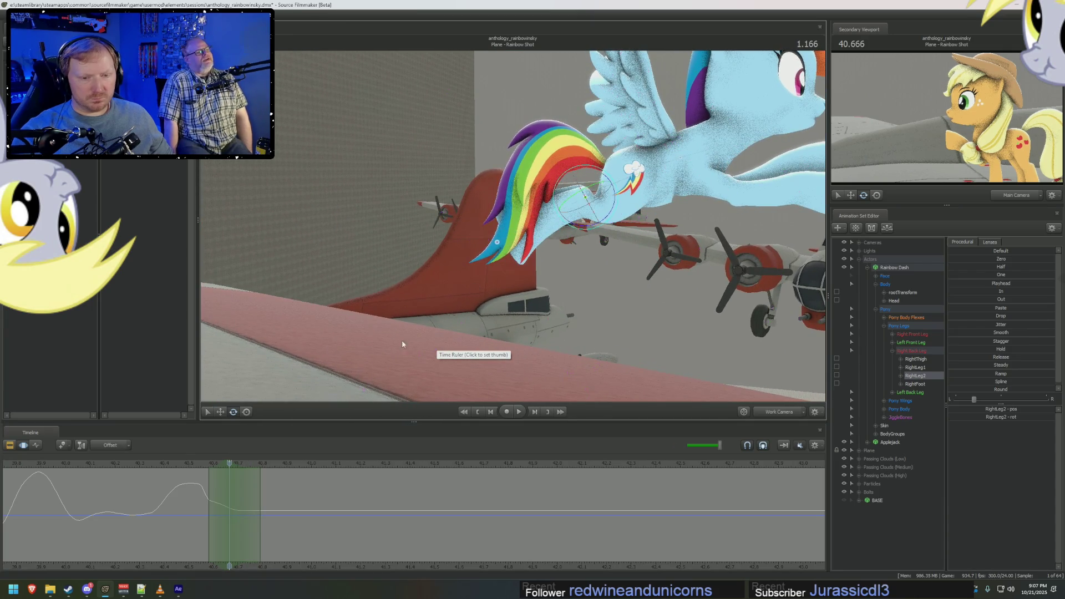
drag(260, 468, 220, 466)
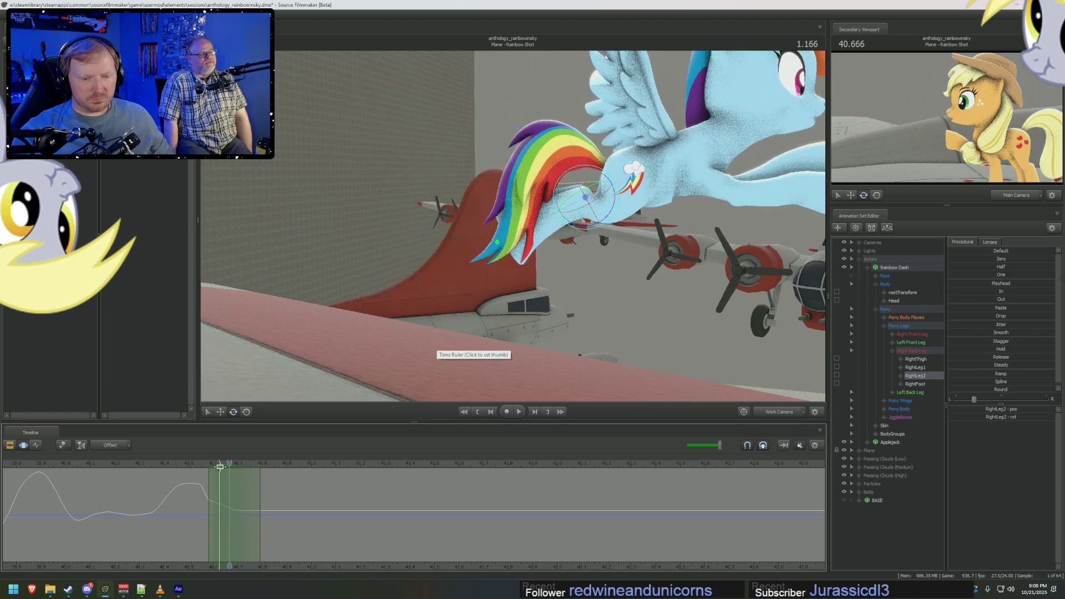
click(221, 464)
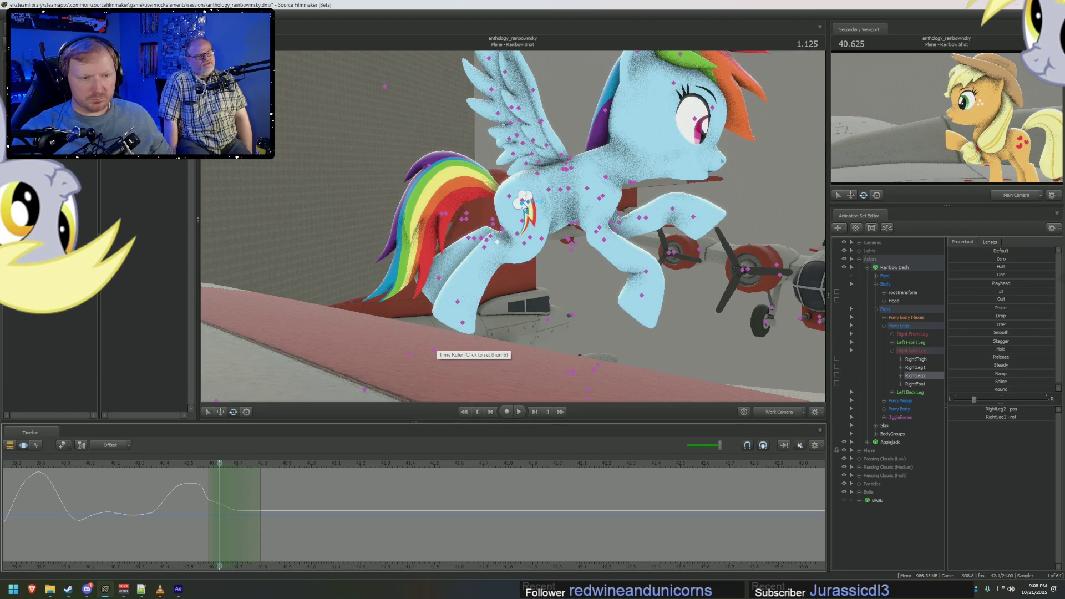
click(524, 202)
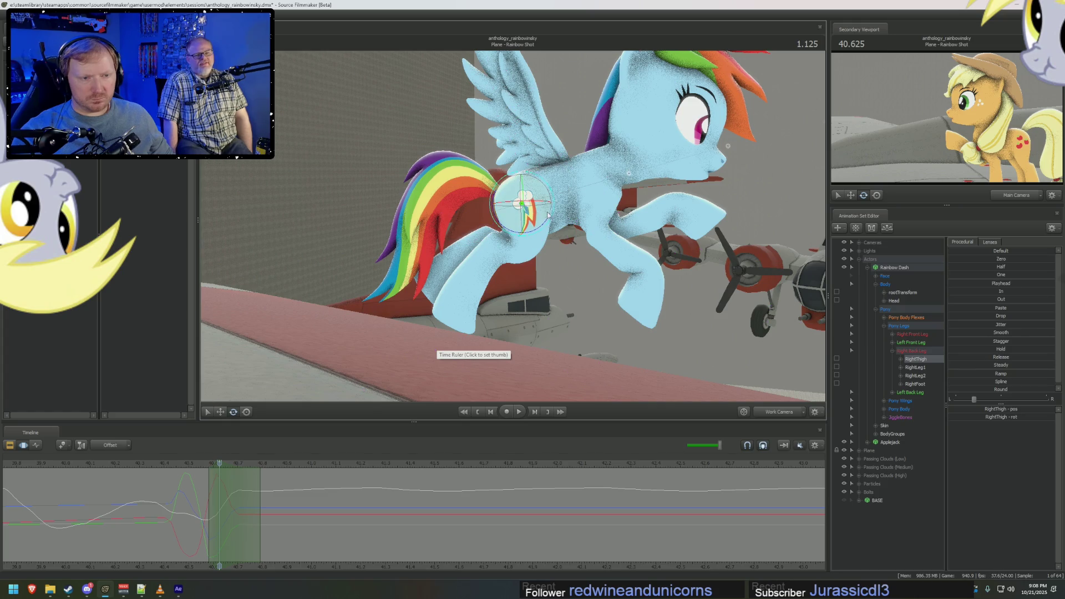
drag(543, 232, 524, 233)
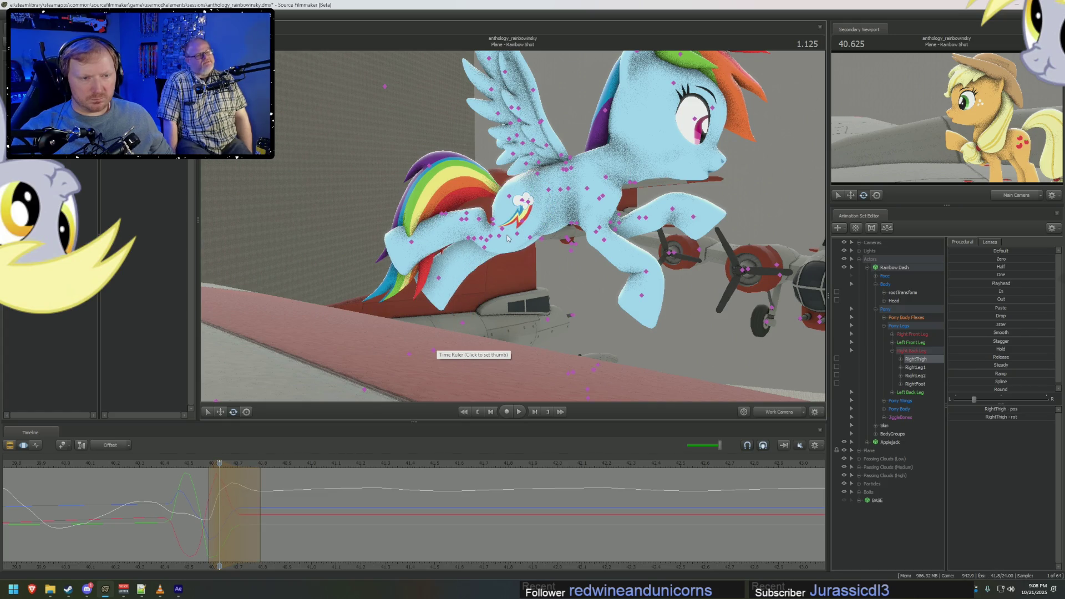
mouse_move(518, 240)
mouse_down()
mouse_move(546, 212)
mouse_move(467, 266)
mouse_move(582, 208)
mouse_move(466, 286)
mouse_up()
click(539, 213)
click(511, 221)
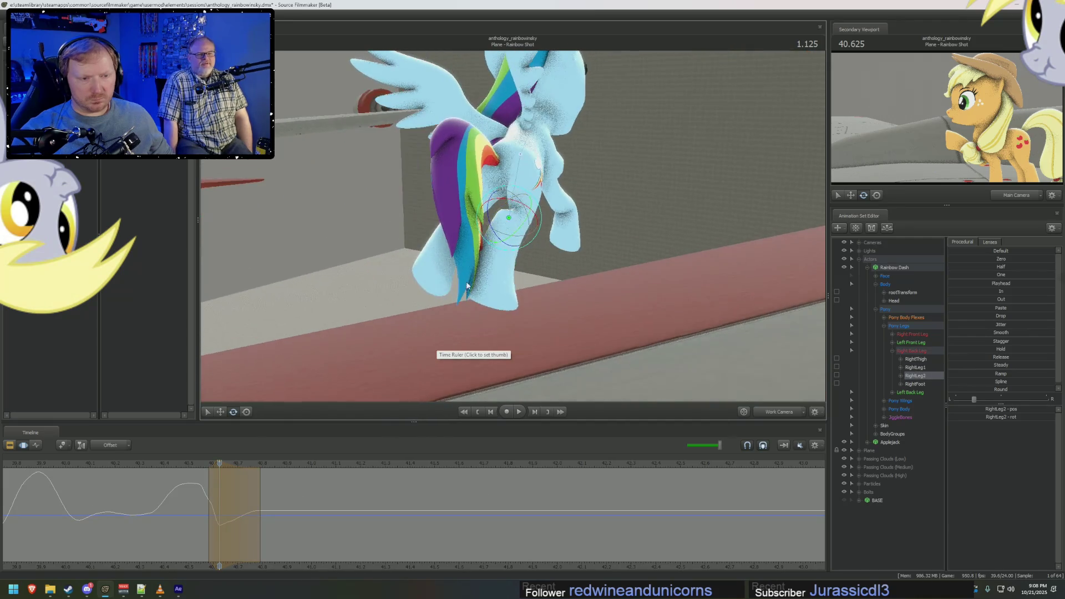
mouse_move(240, 497)
mouse_down()
mouse_move(225, 515)
mouse_move(219, 500)
mouse_up()
mouse_move(499, 217)
mouse_down()
mouse_move(521, 246)
mouse_move(499, 241)
mouse_up()
mouse_move(221, 501)
mouse_down()
mouse_move(114, 497)
mouse_move(229, 524)
mouse_up()
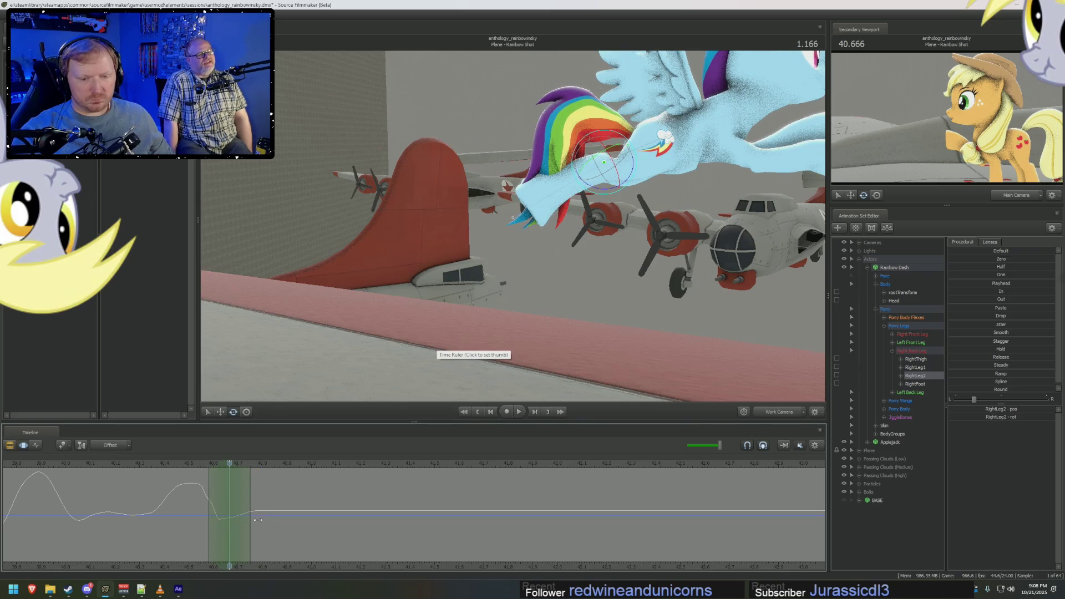
Pose LeftThigh, LeftLeg1, LeftLeg2 and LeftFoot to match, accept the edits and scrub to check.
drag(499, 249, 509, 232)
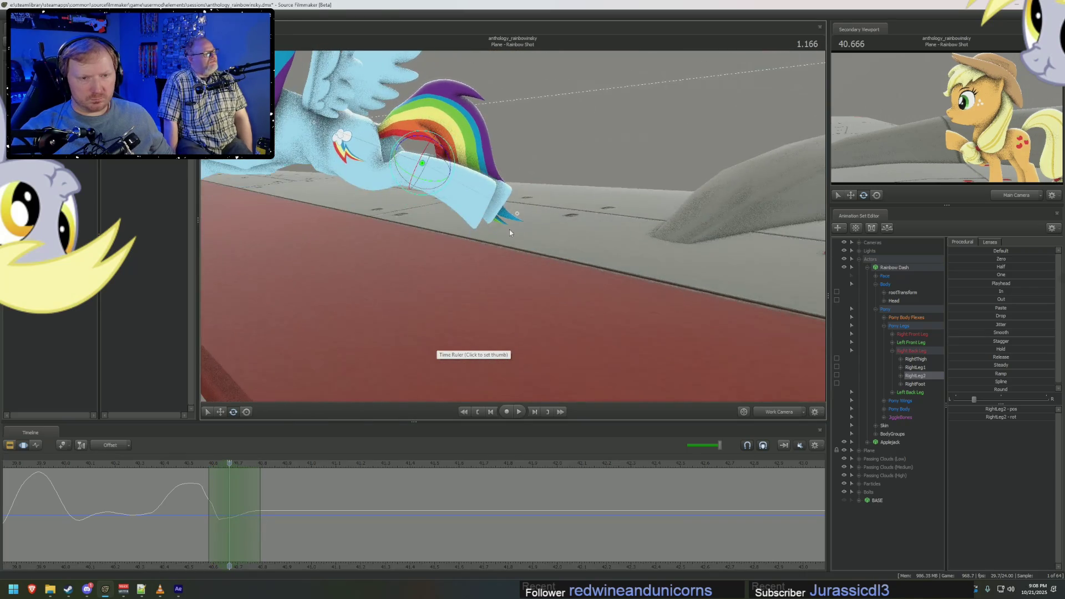
ctrl+click(353, 143)
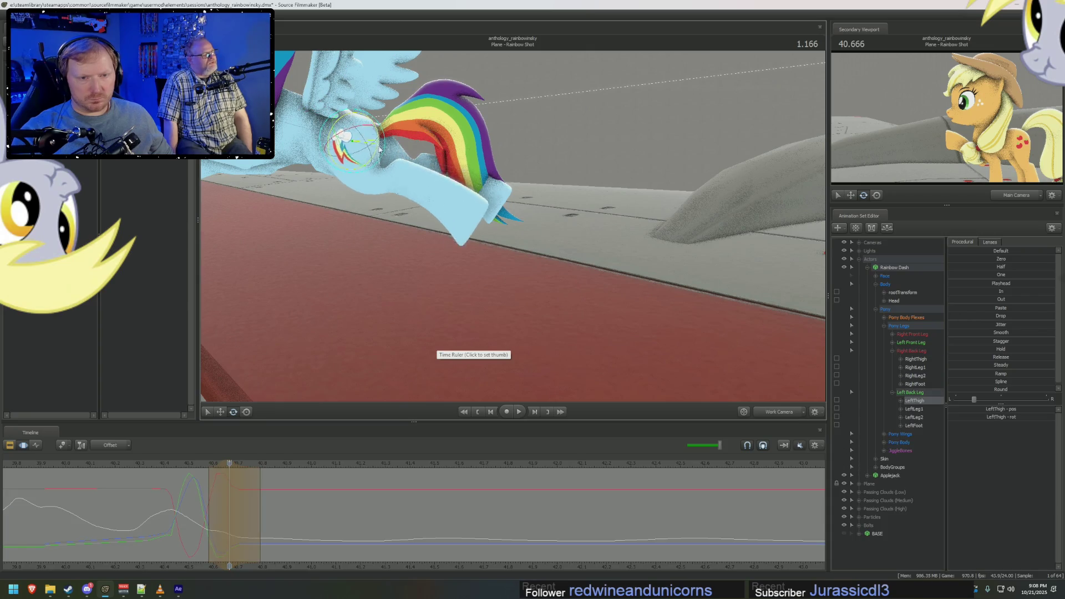
drag(379, 144, 351, 165)
ctrl+click(348, 182)
drag(364, 163, 391, 179)
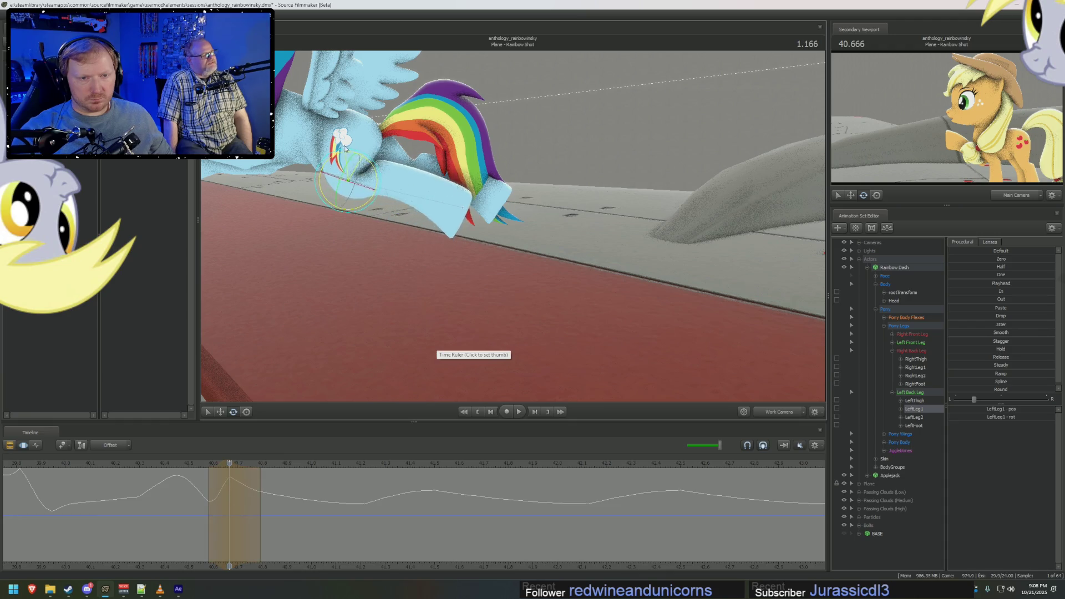
middle_drag(391, 179, 391, 168)
mouse_move(356, 167)
mouse_down()
mouse_move(416, 179)
mouse_move(387, 159)
mouse_up()
ctrl+click(360, 158)
ctrl+click(437, 203)
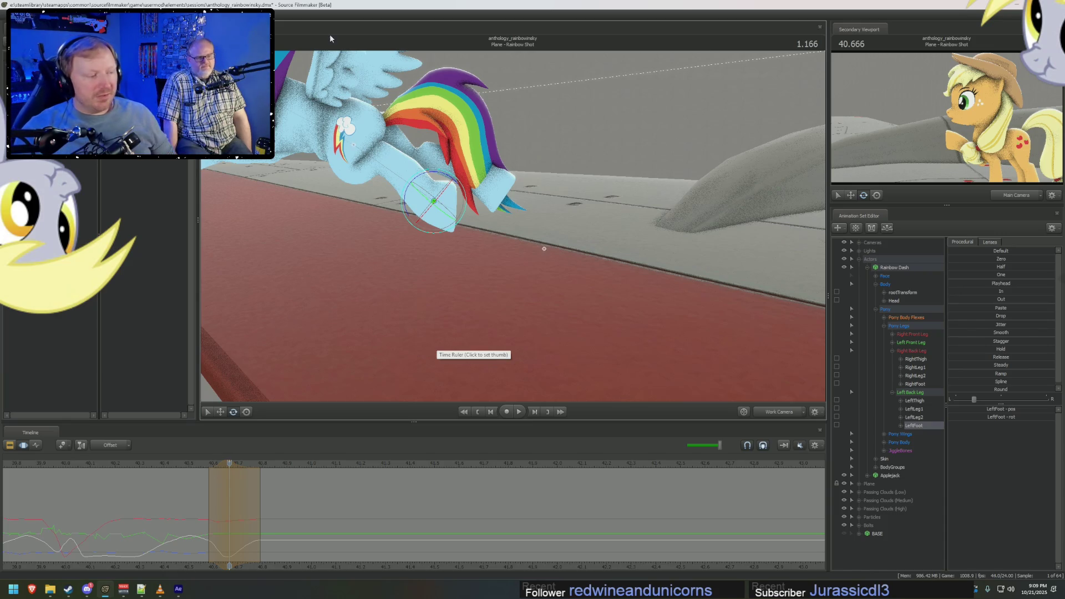
key(ctrl+c)
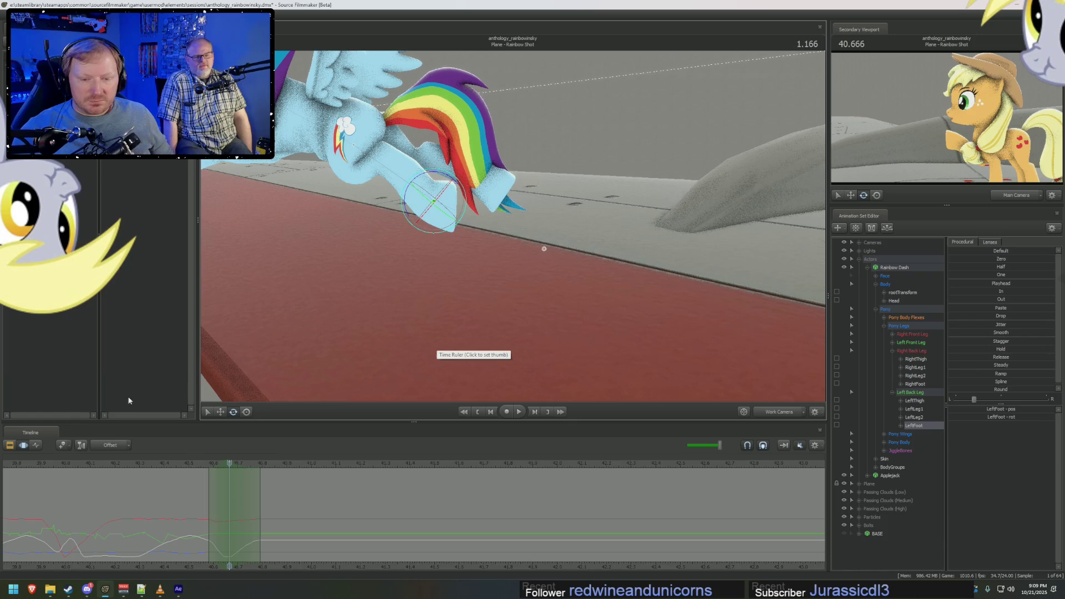
drag(111, 463, 283, 463)
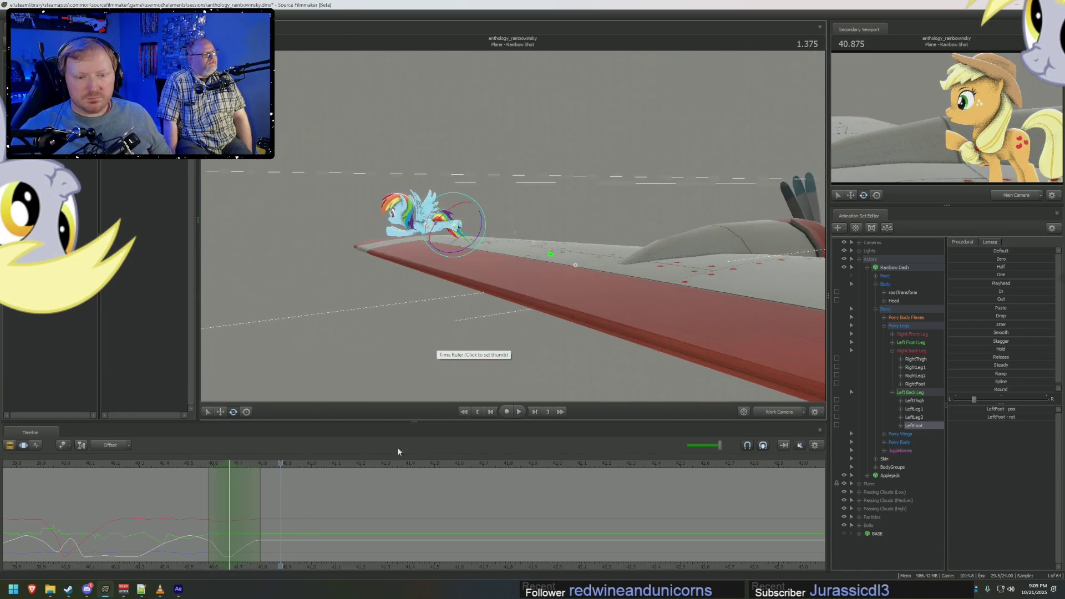
Play the walk and takeoff from the Work Camera with both ponies framed on the wing.
key(space)
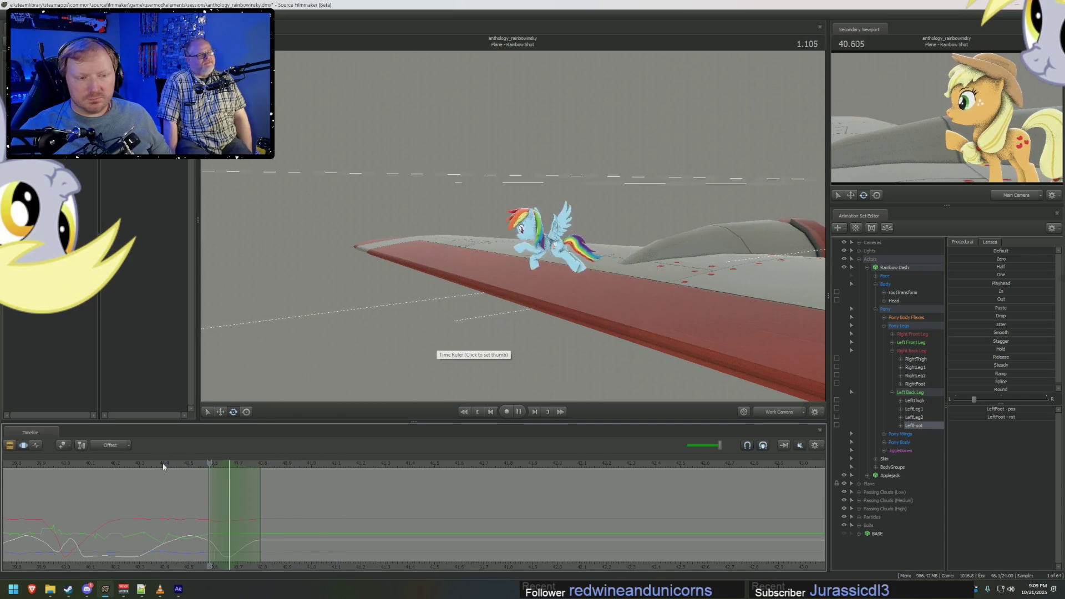
click(167, 462)
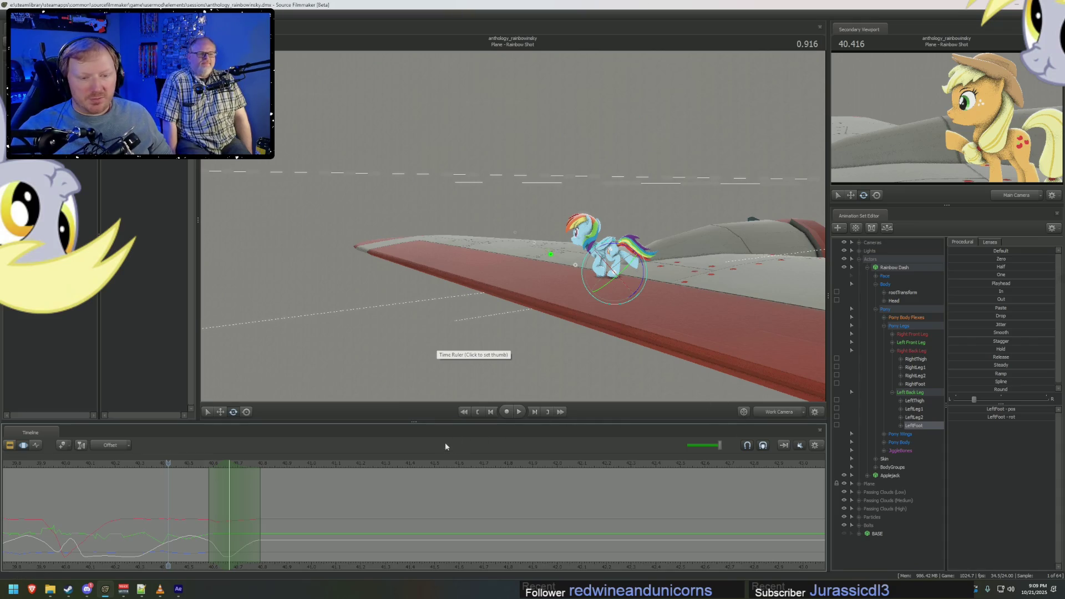
click(769, 411)
drag(512, 250, 416, 250)
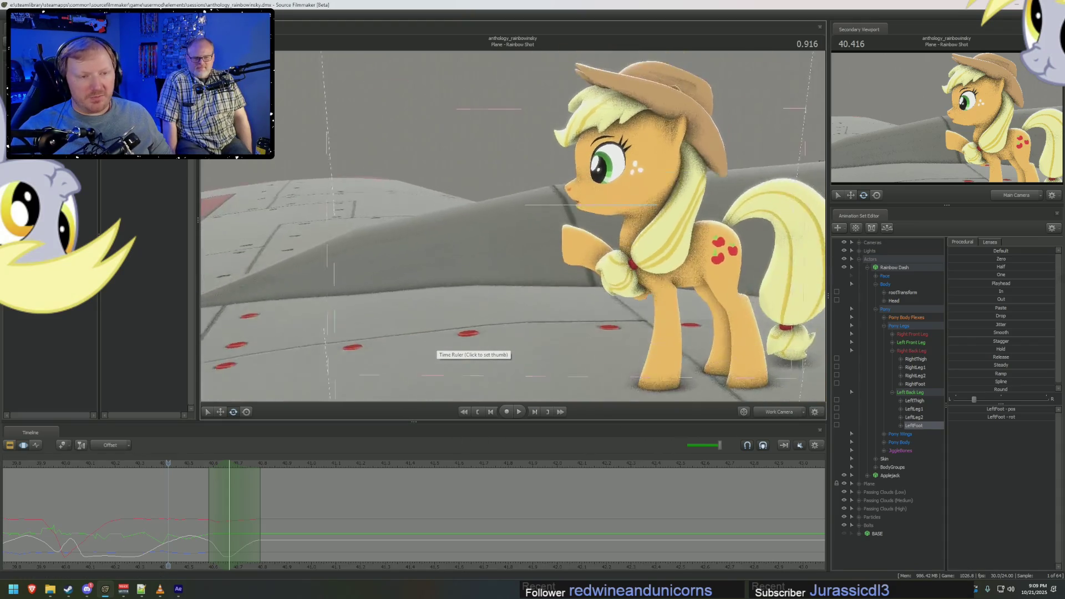
scroll(516, 250, down, 3)
scroll(516, 250, down, 2)
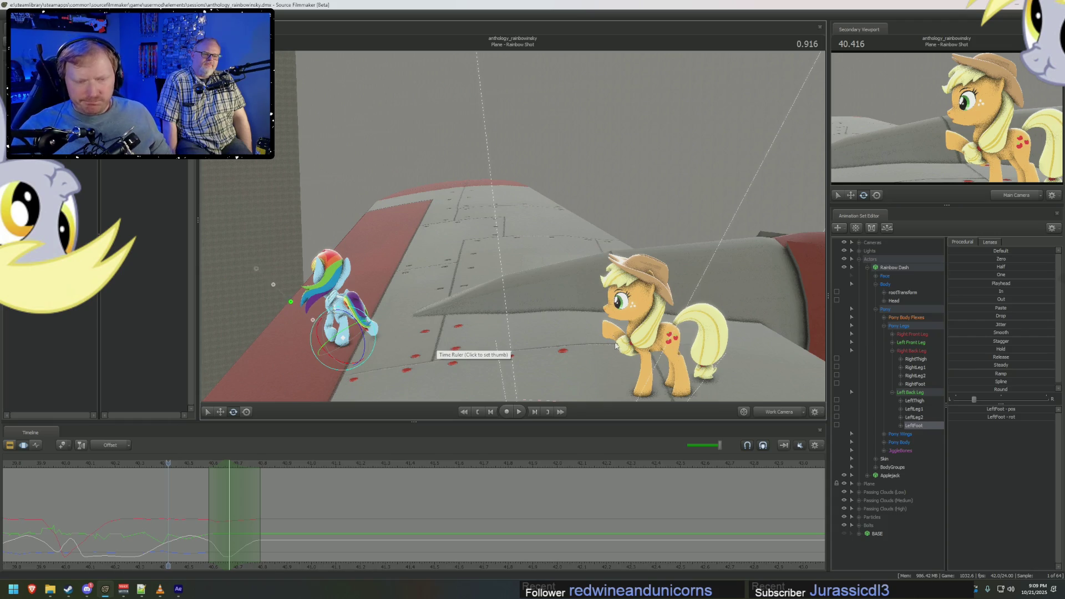
key(F2)
key(F3)
key(space)
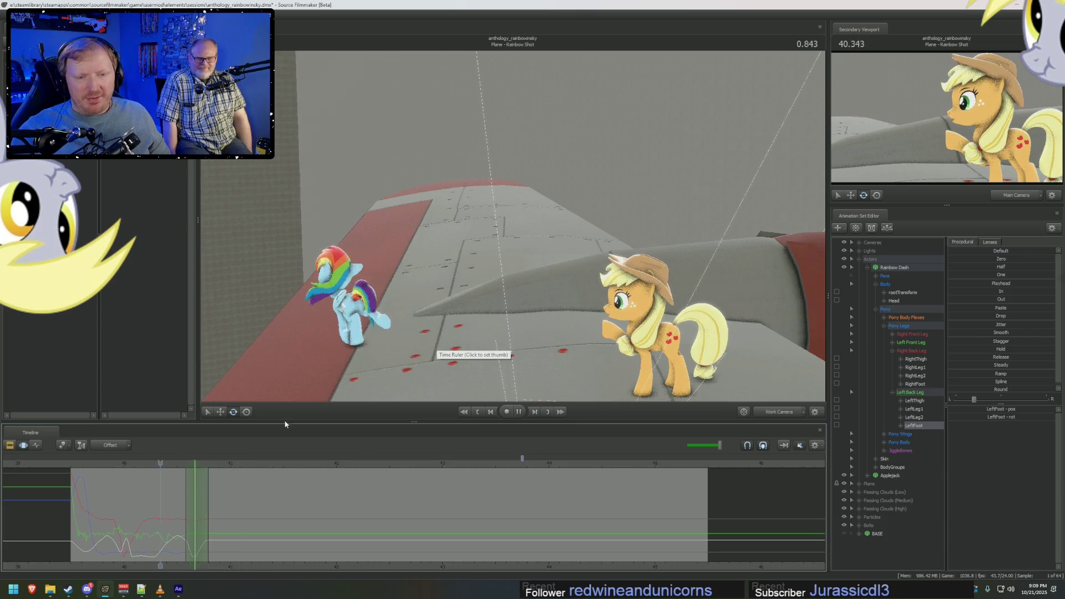
Scrub the playhead forward to about 3.500 to review the walk-off and flight.
drag(494, 252, 504, 285)
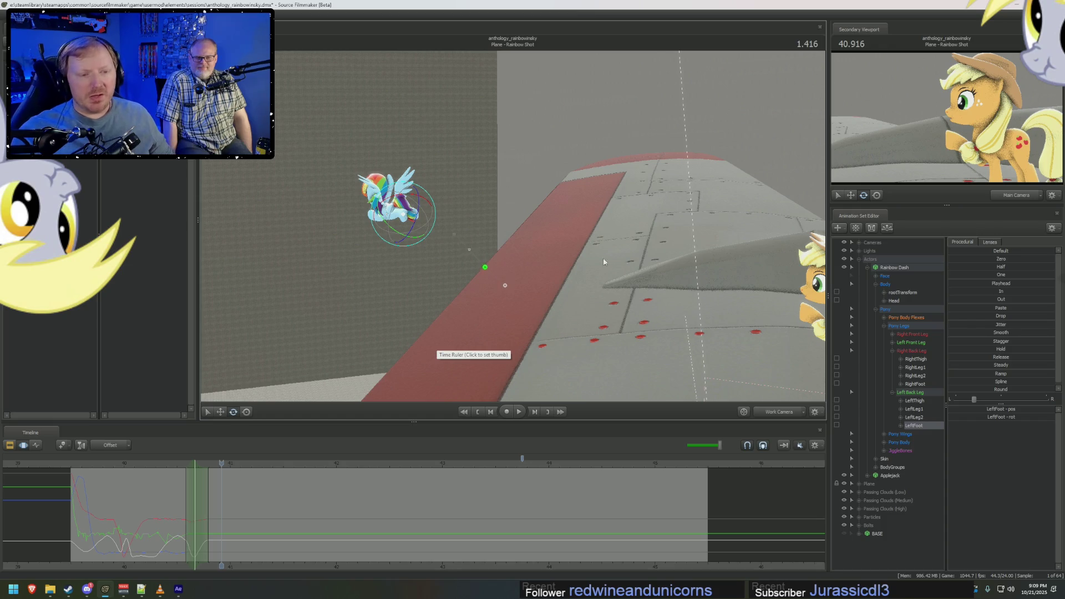
mouse_move(240, 466)
mouse_down()
mouse_move(264, 466)
mouse_move(73, 492)
mouse_up()
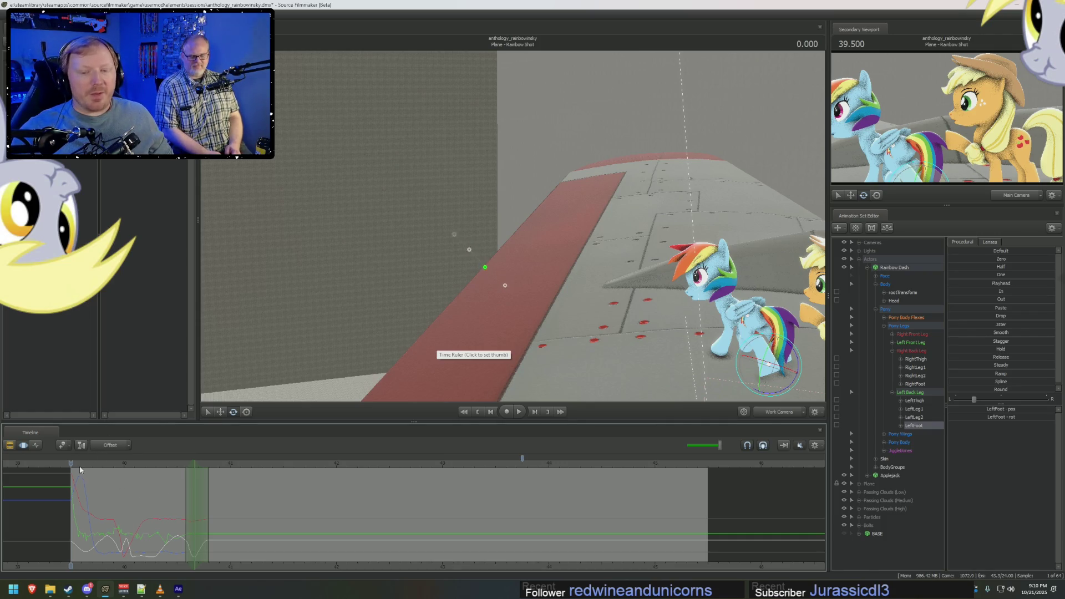
drag(72, 466, 139, 468)
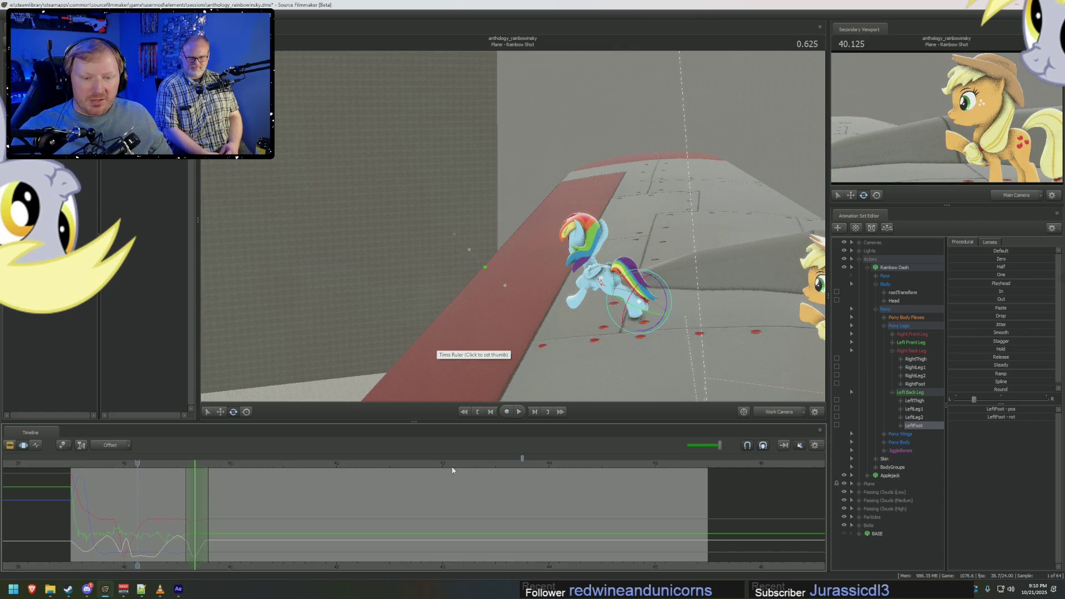
drag(401, 465, 442, 466)
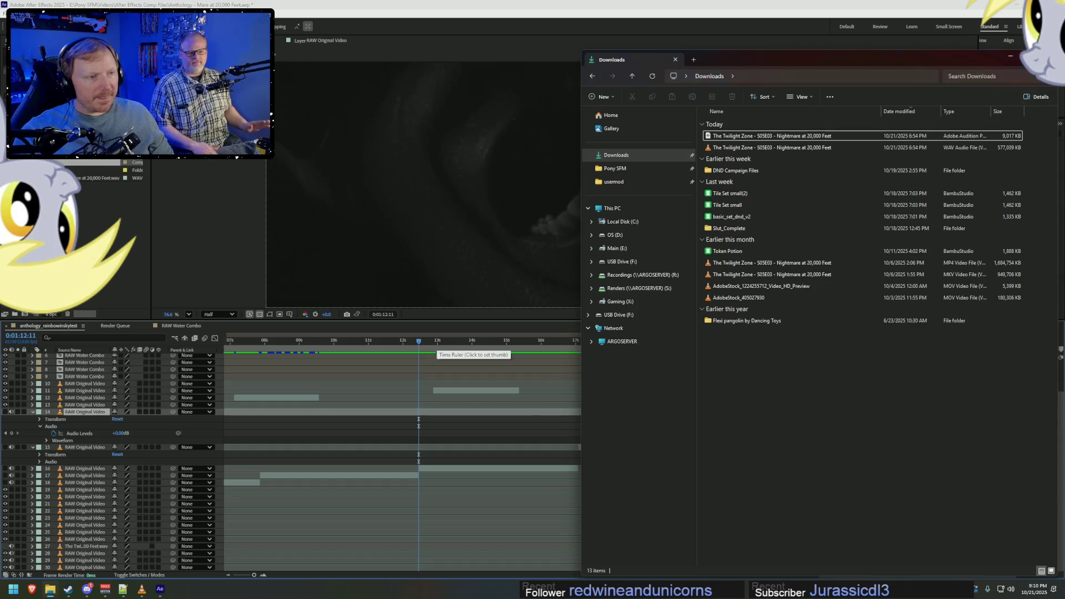
Close the Downloads and Notepad++ windows, keep waiting on frozen After Effects, switch to the browser.
key(alt+Tab)
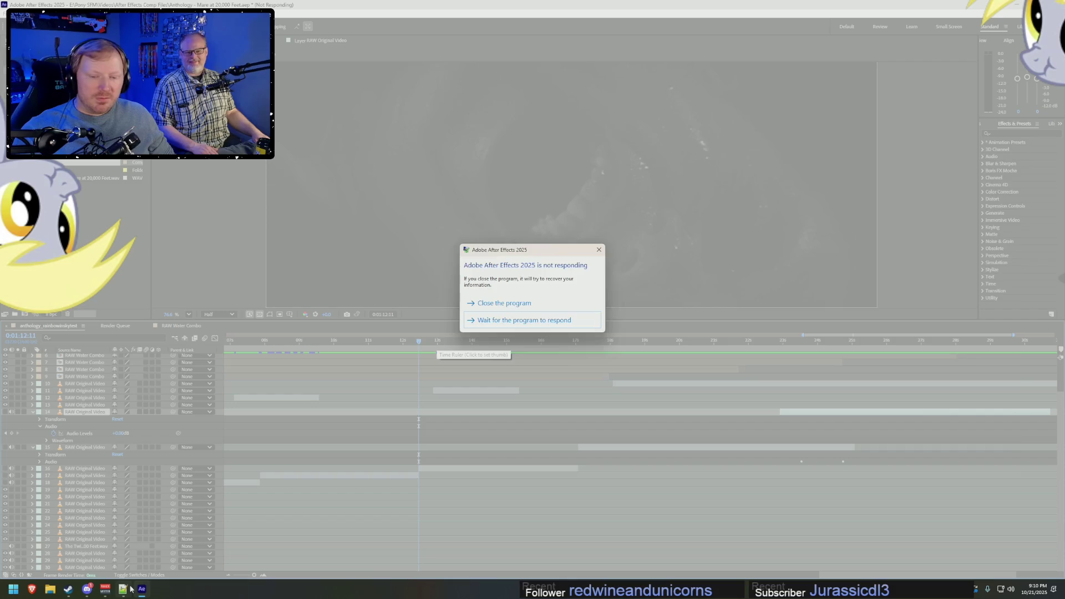
click(123, 589)
click(994, 145)
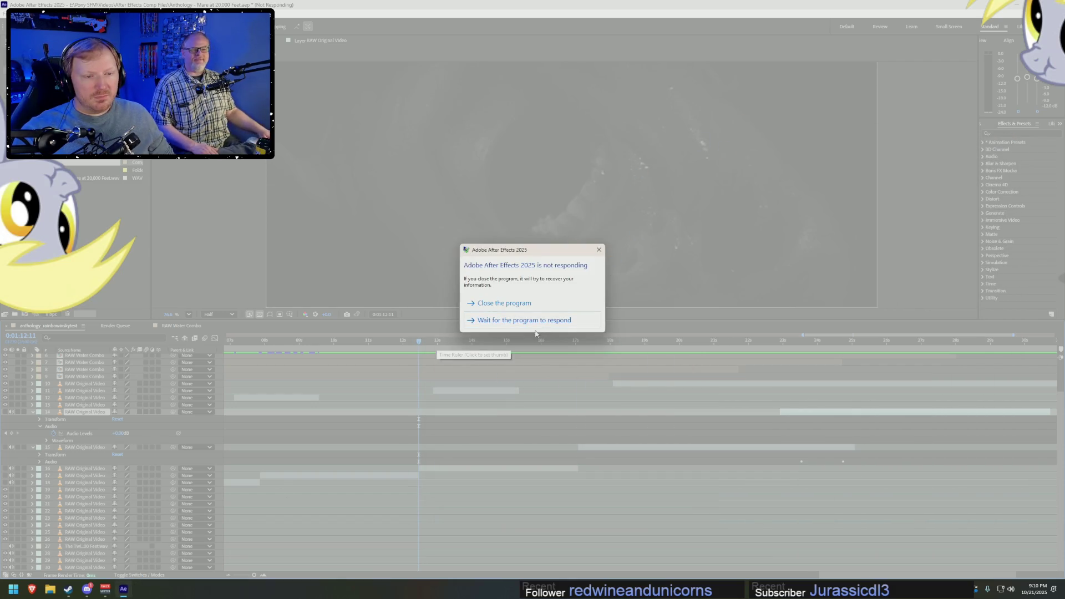
click(524, 319)
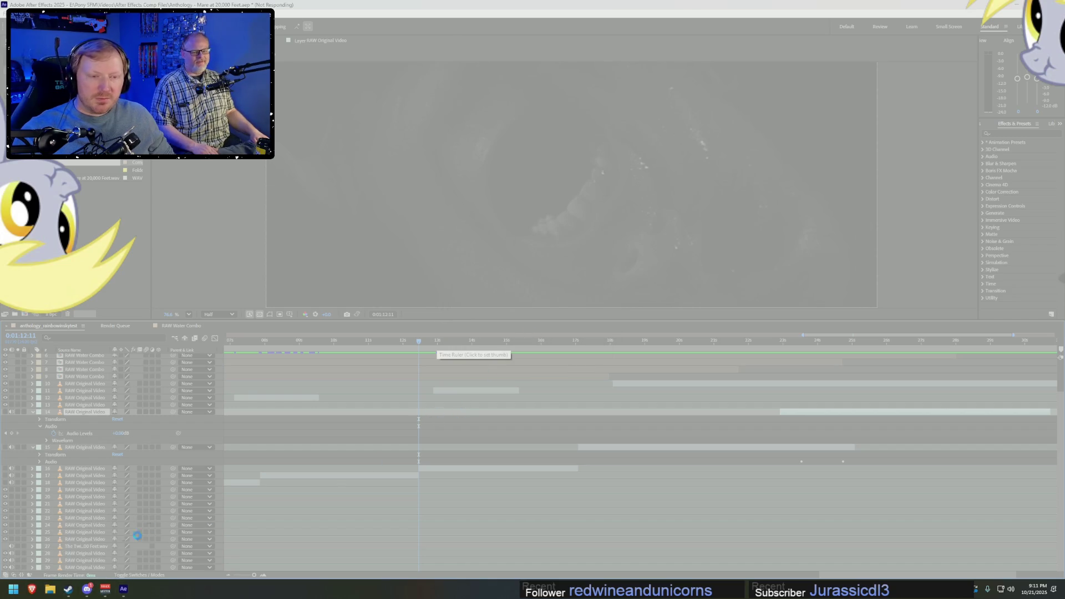
click(32, 590)
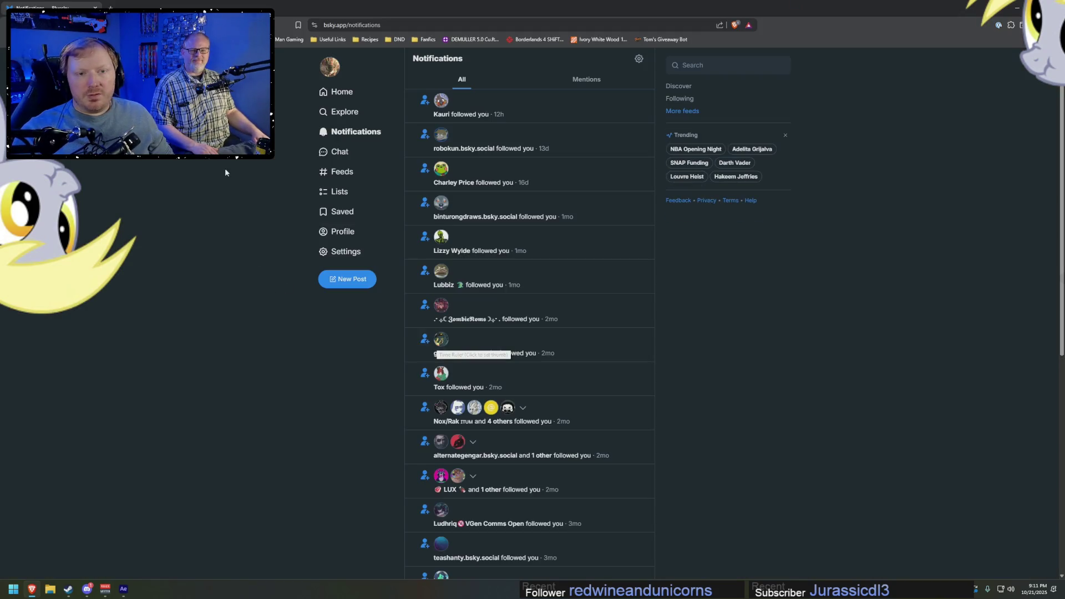
Cycle browser tabs from Bluesky notifications to the Twitch Stream Manager.
key(ctrl+Tab)
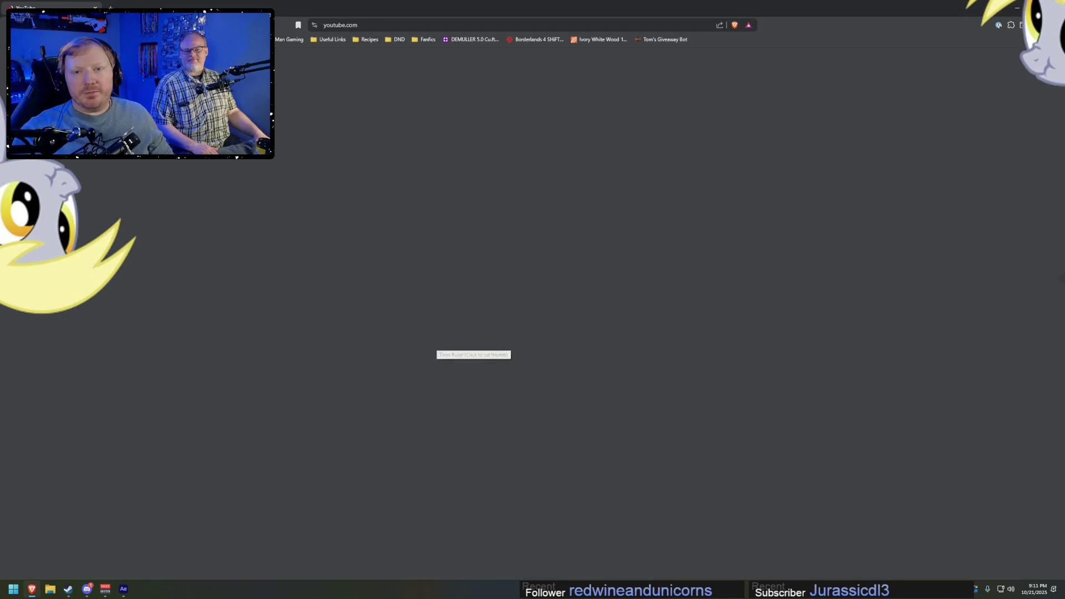
key(ctrl+Tab)
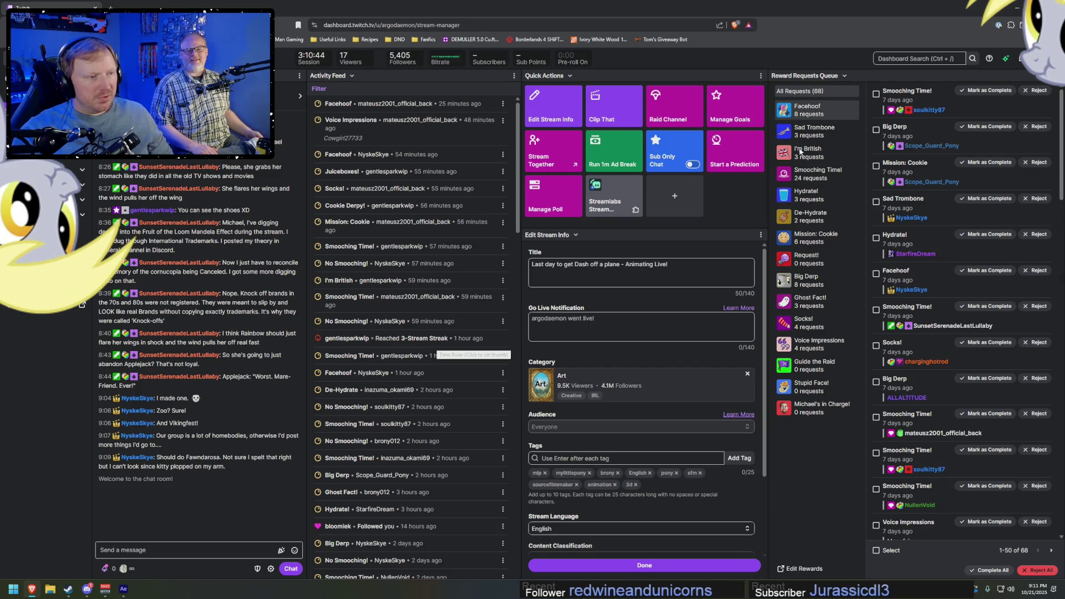
Complete all 68 pending reward requests and list followed live channels as raid candidates.
click(989, 570)
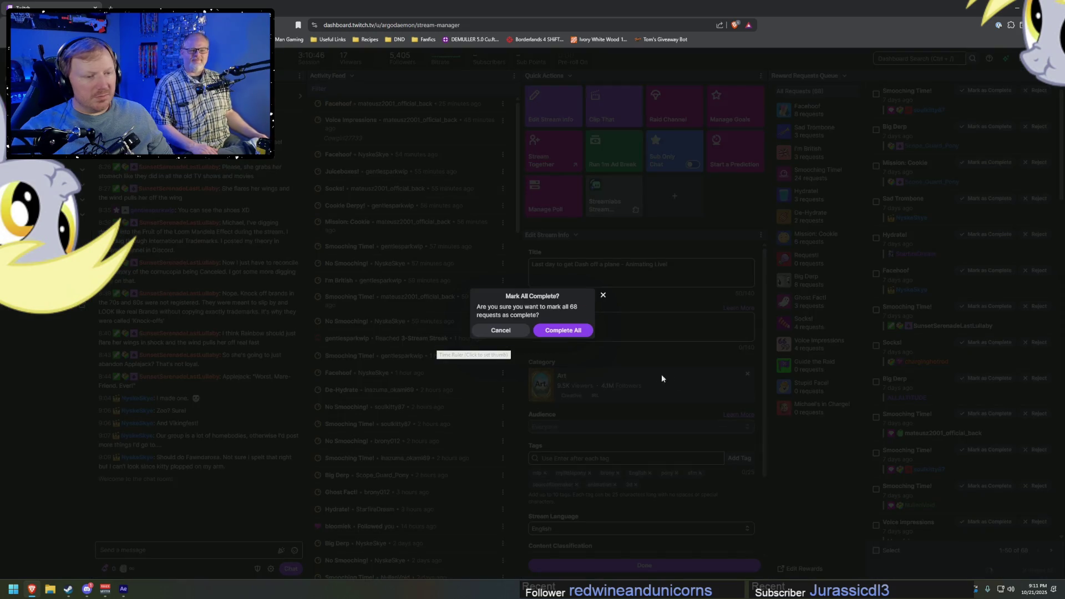
click(563, 331)
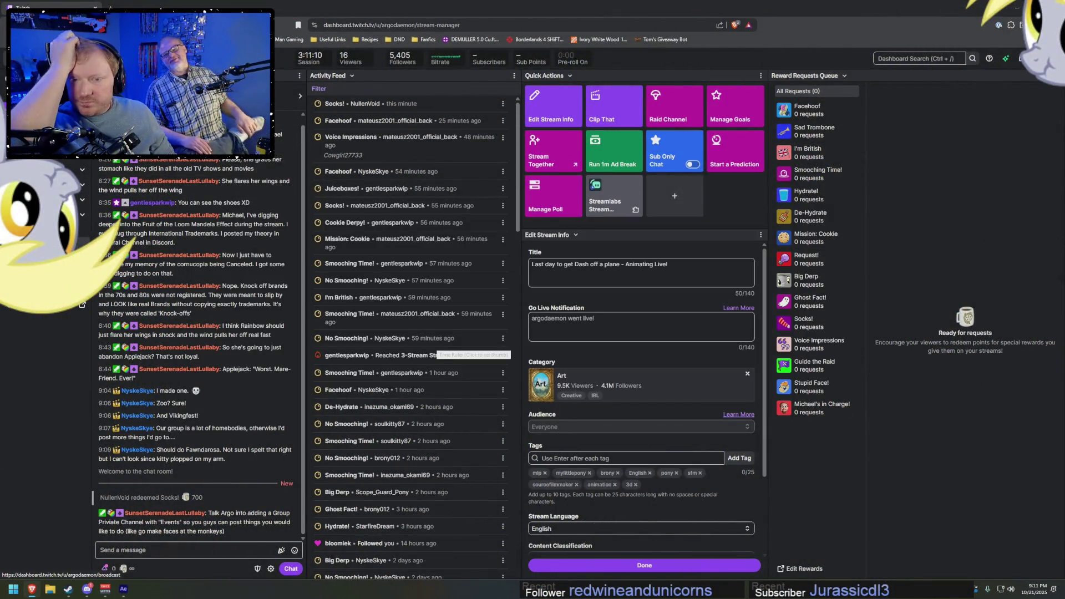
click(672, 116)
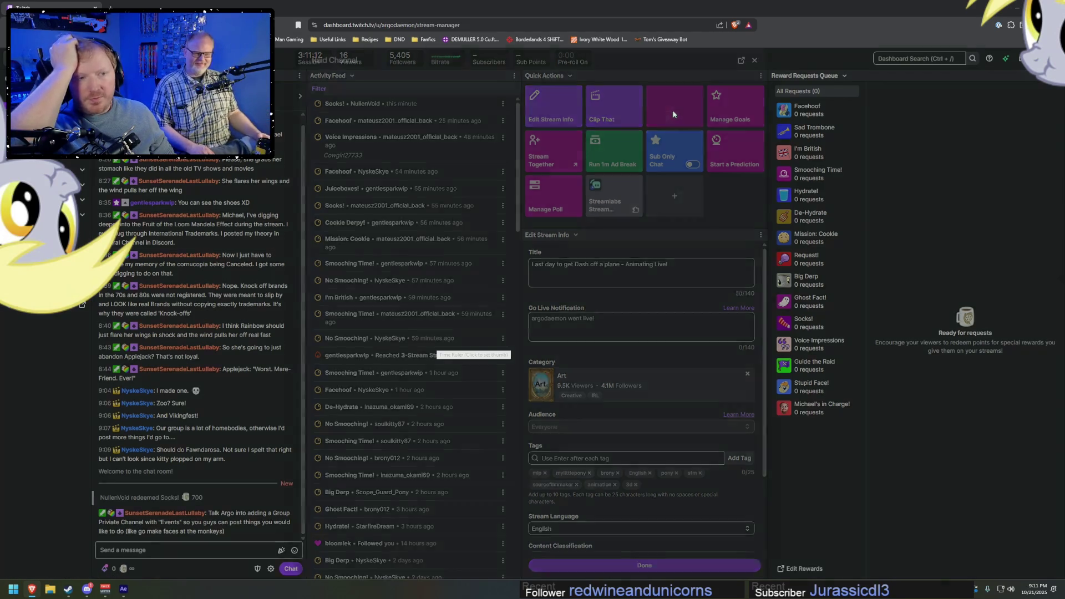
click(381, 78)
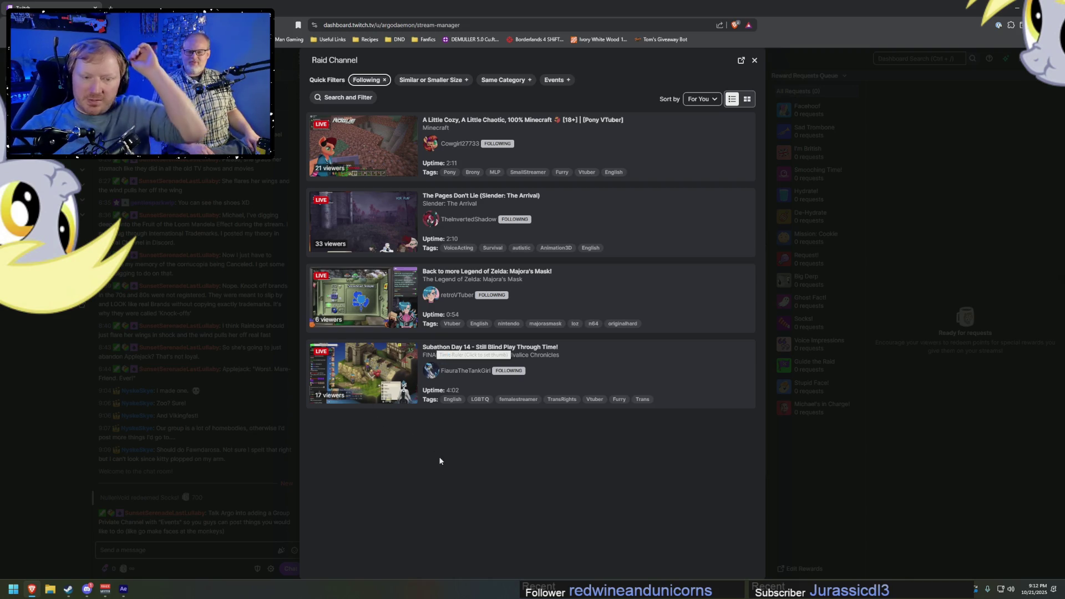
Preview FiauraTheTankGirl's stream as a raid target, then return to the raid candidate list.
click(362, 365)
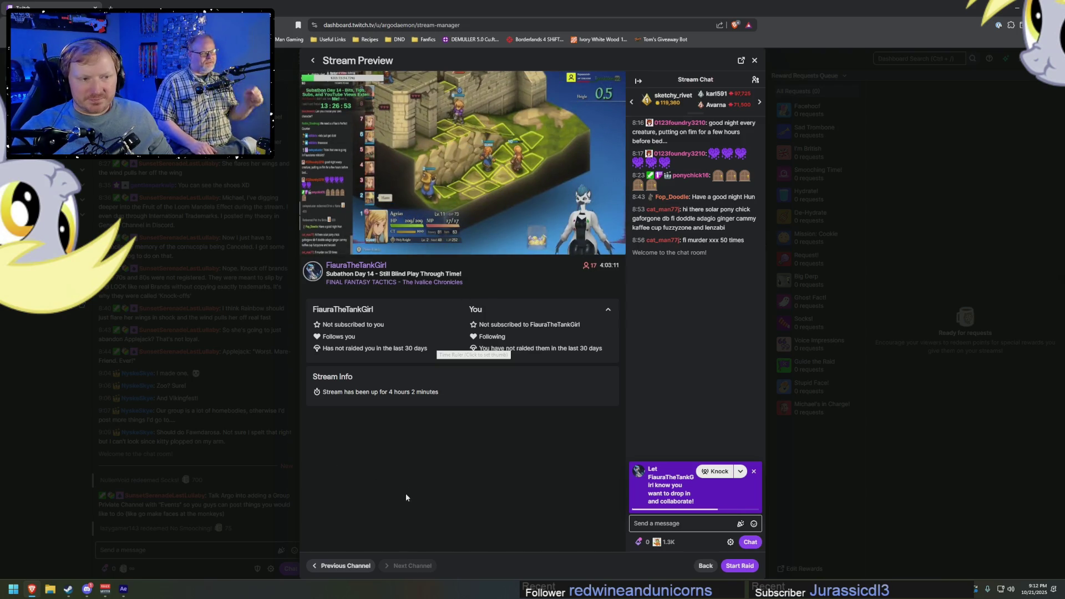
mouse_move(461, 162)
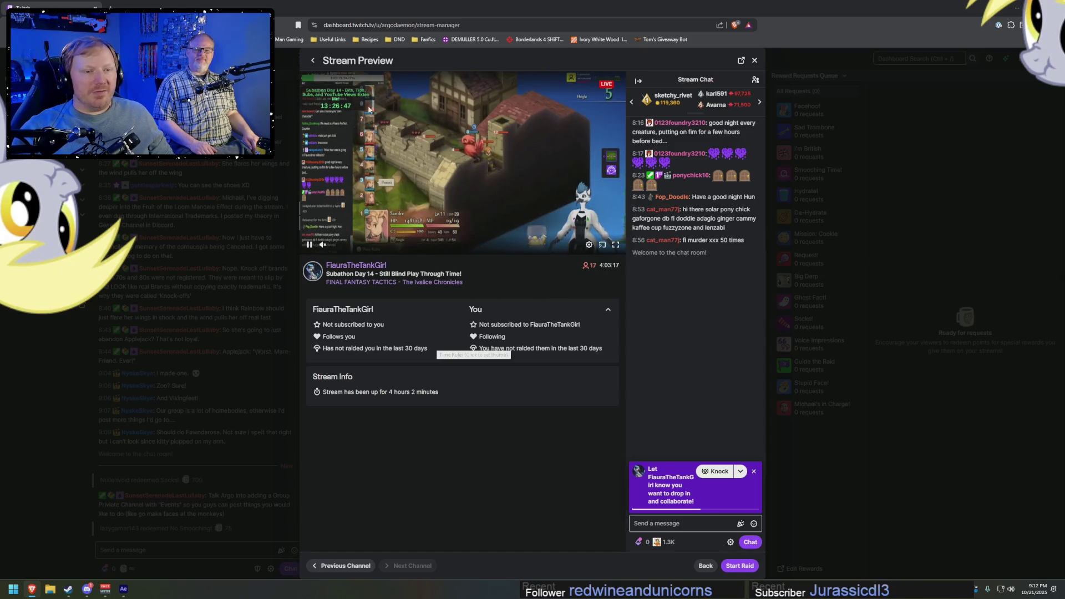
click(313, 61)
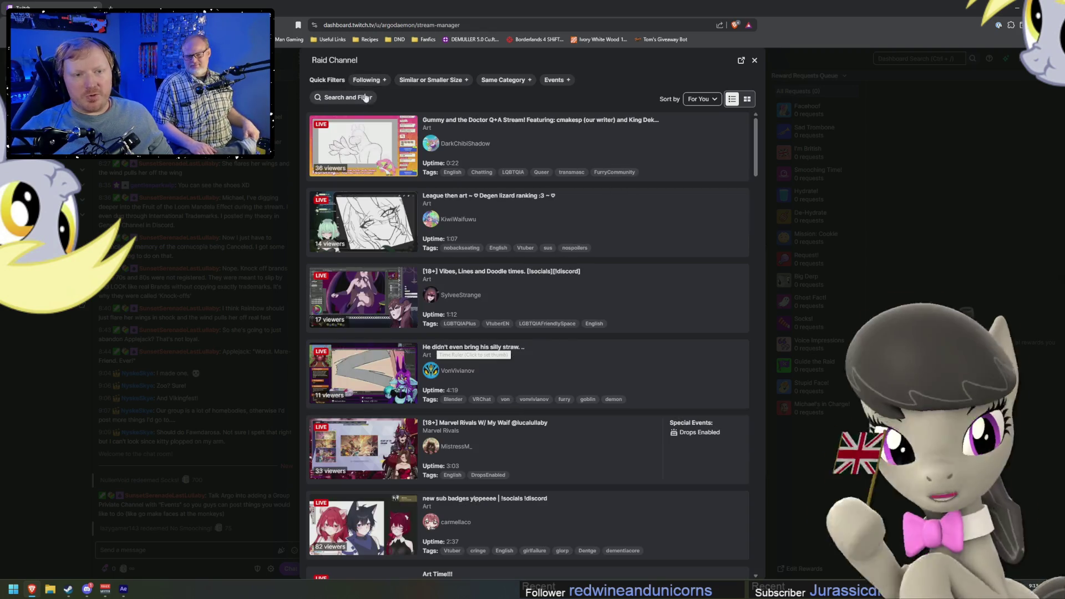
Filter raid candidates by the Pony tag in Search and Filter.
click(344, 97)
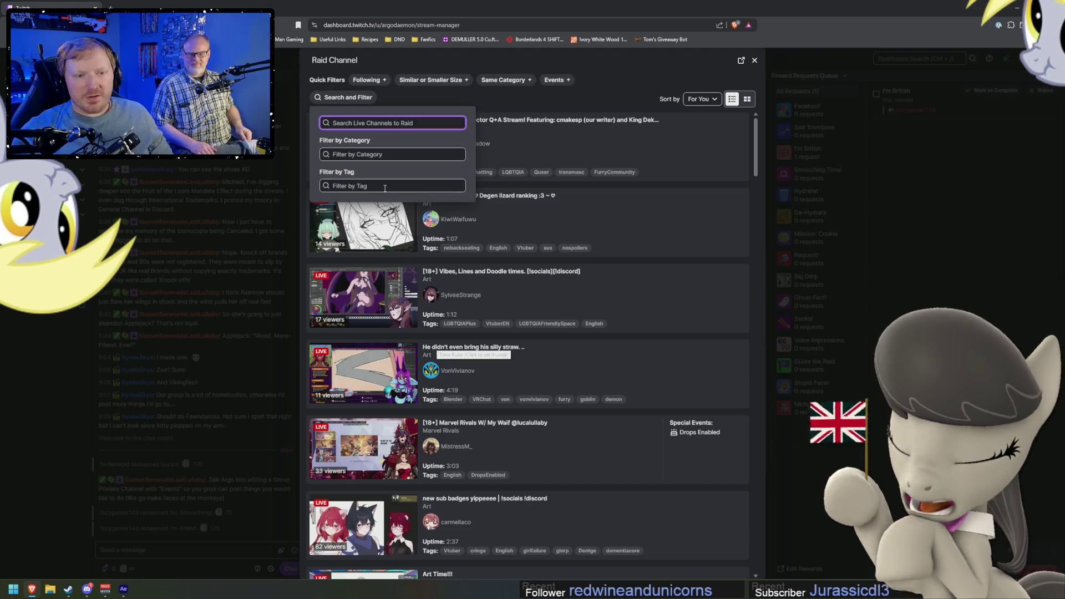
click(391, 185)
text(Poni)
key(BackSpace)
key(BackSpace)
key(BackSpace)
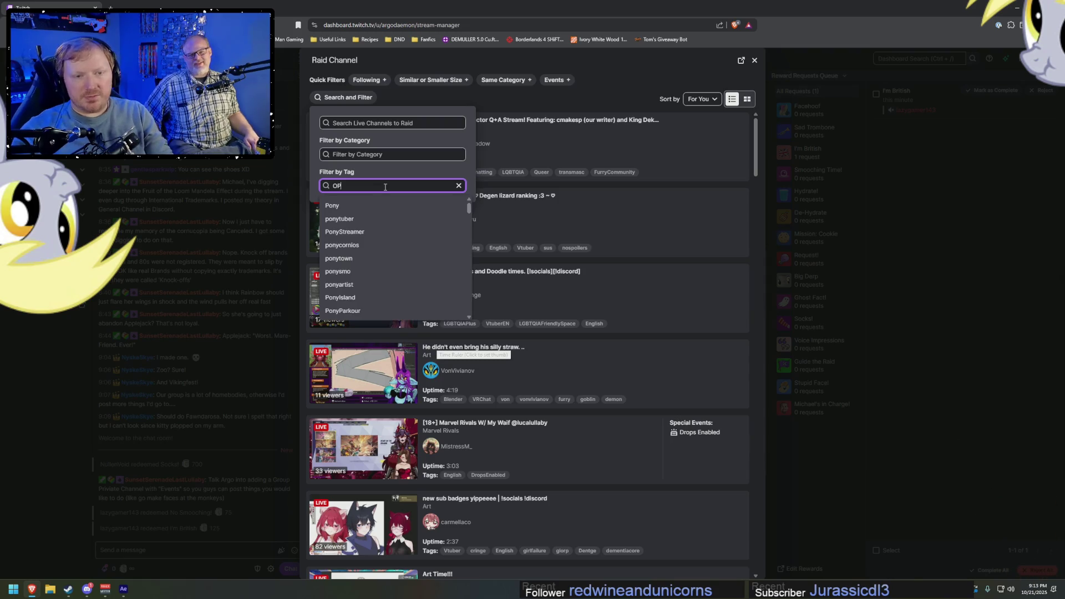
text(pony)
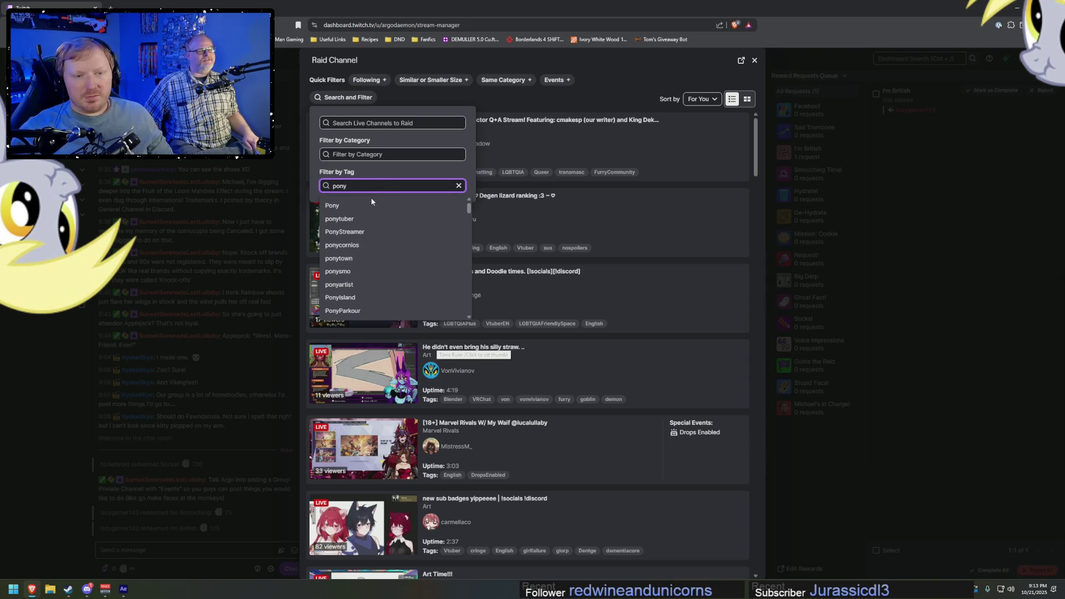
click(371, 204)
click(432, 101)
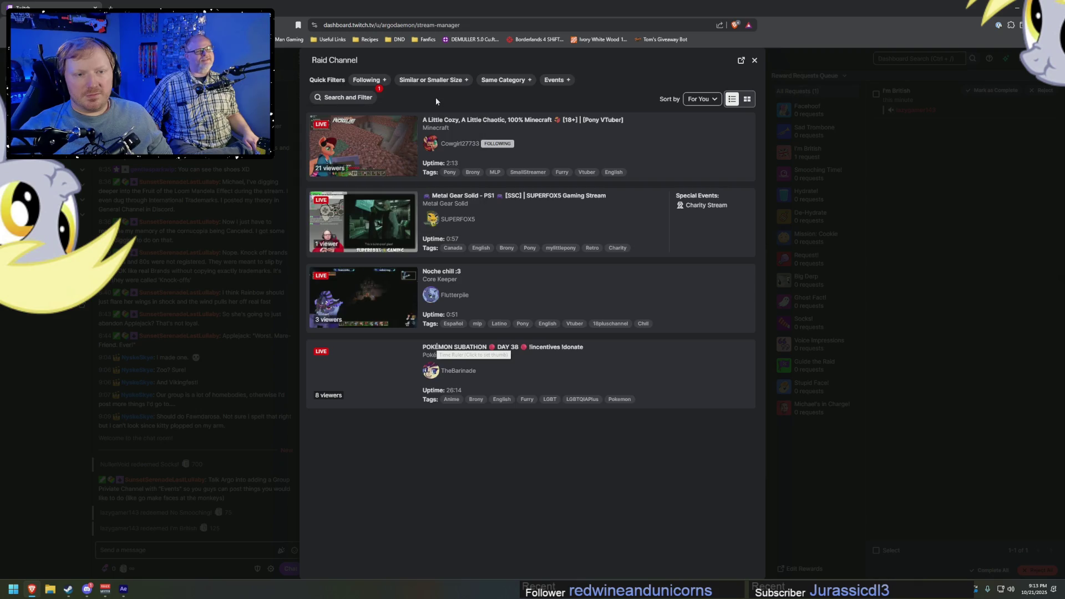
Toggle Following on and off, confirm the Pony filter, and preview Flutterpiie's Core Keeper stream.
click(370, 80)
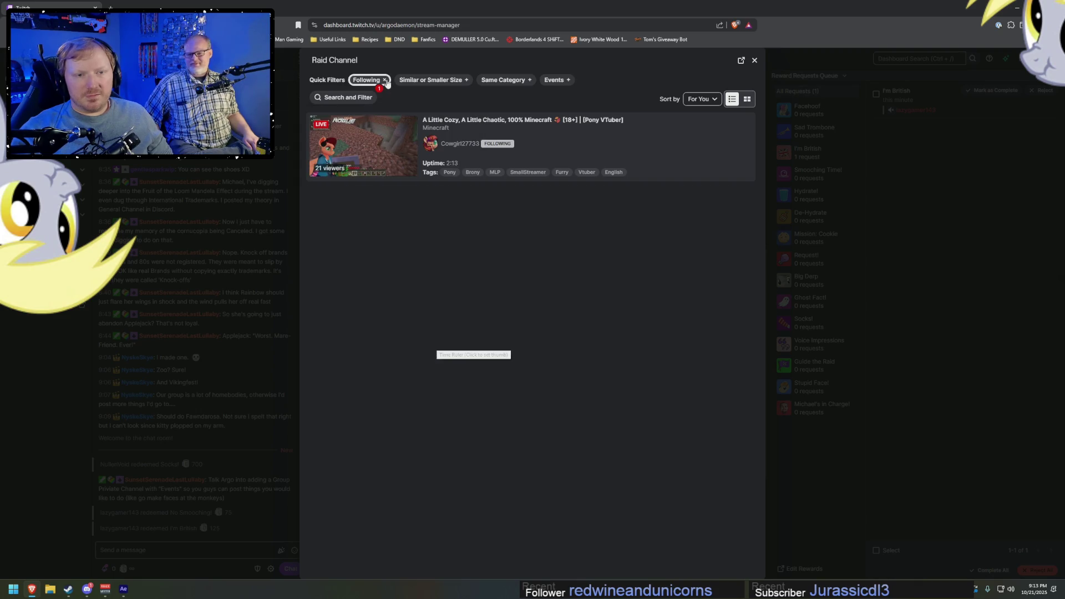
click(383, 80)
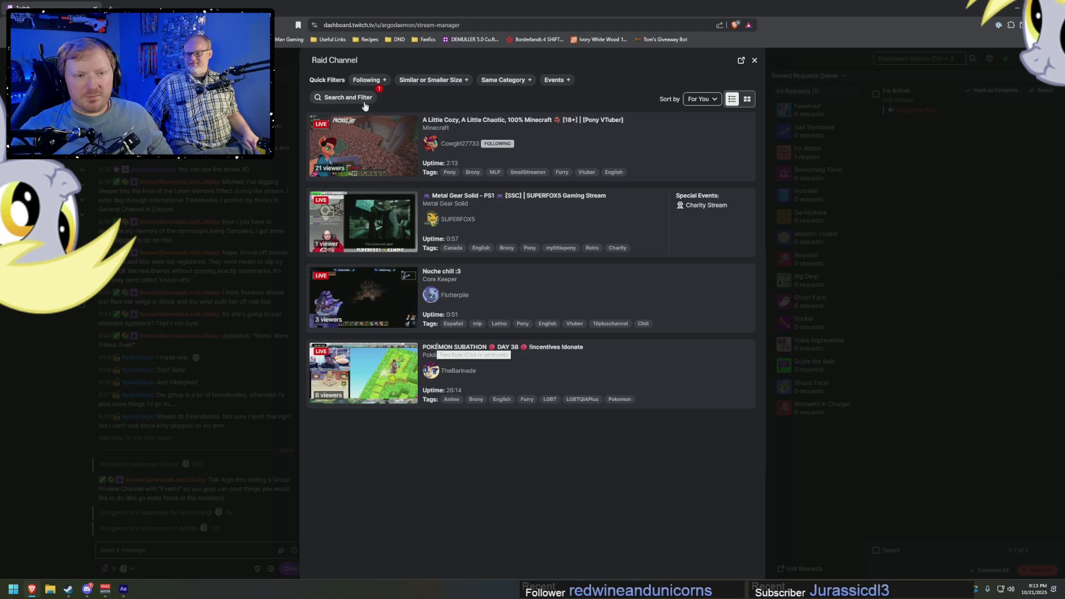
click(358, 98)
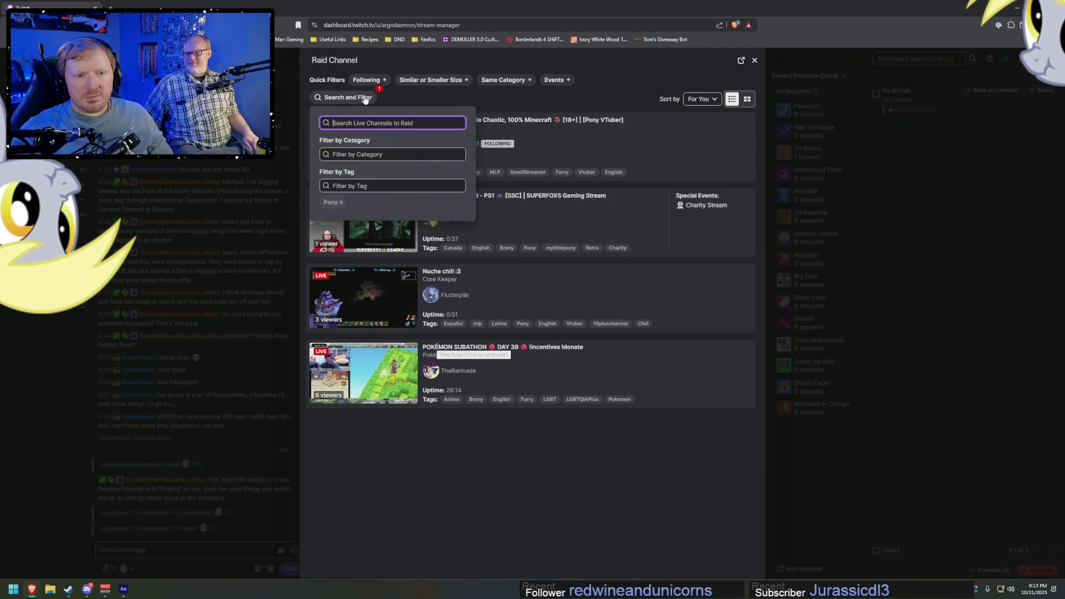
click(367, 101)
click(492, 127)
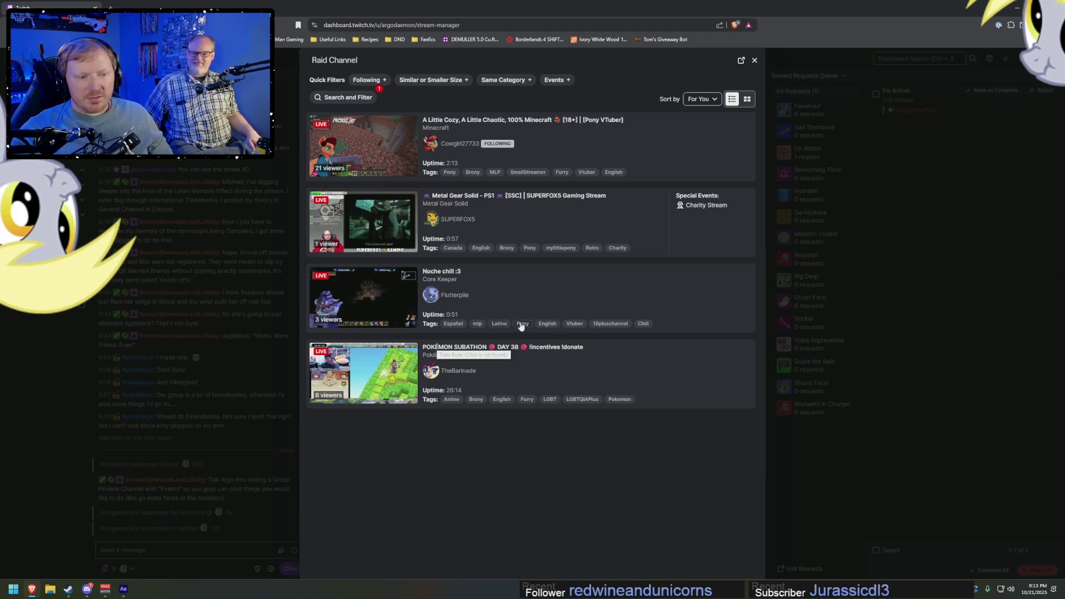
click(366, 293)
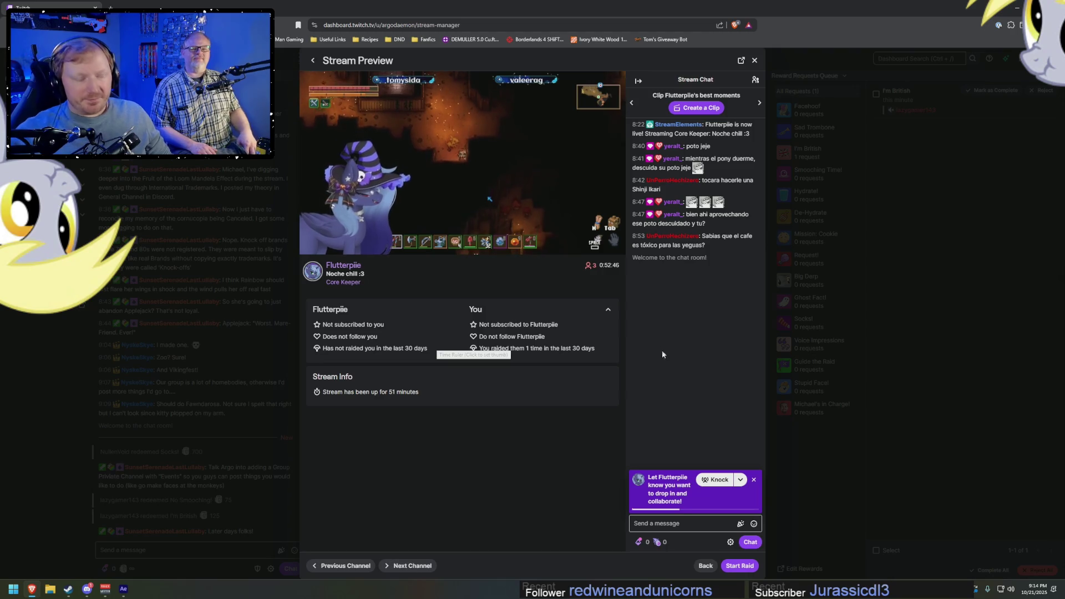
click(738, 565)
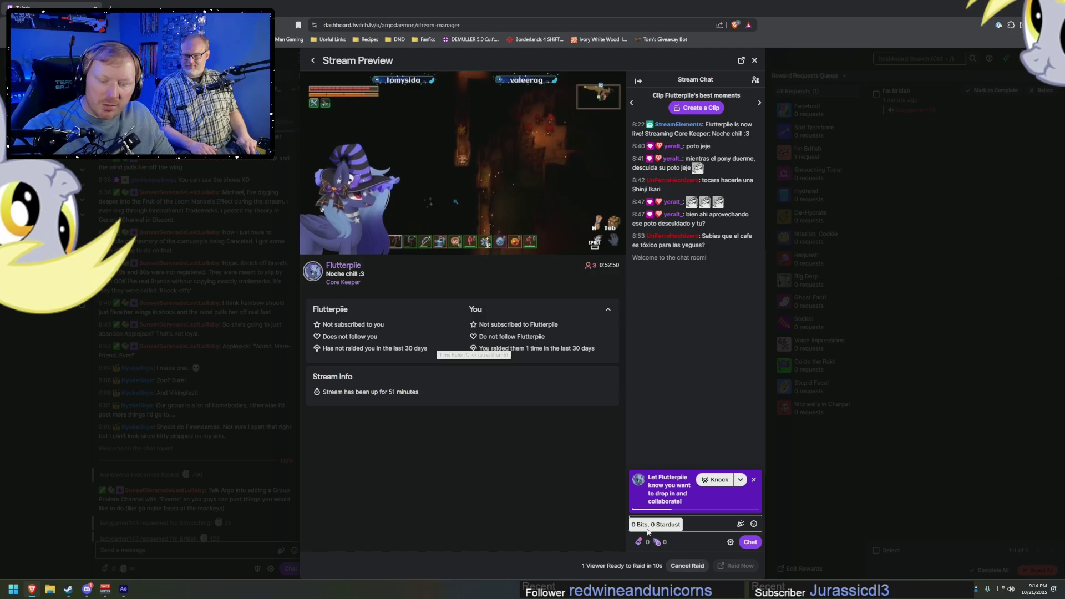